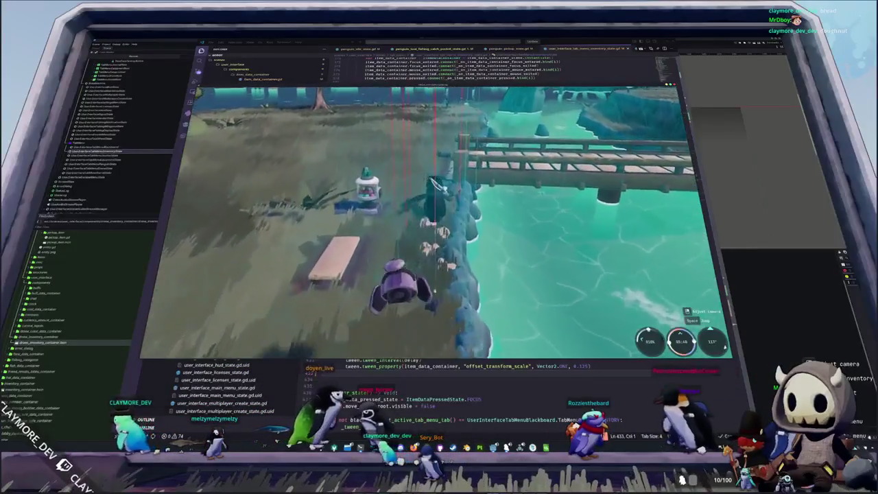
# - Walk the penguin up to the grassy bank above the pond and dismiss the caught-fish card
pyautogui.press('w')
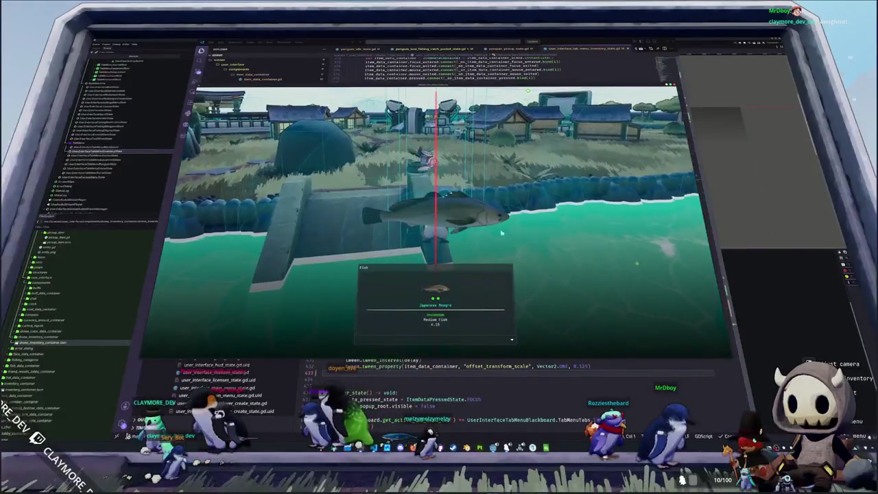
pyautogui.click(472, 241)
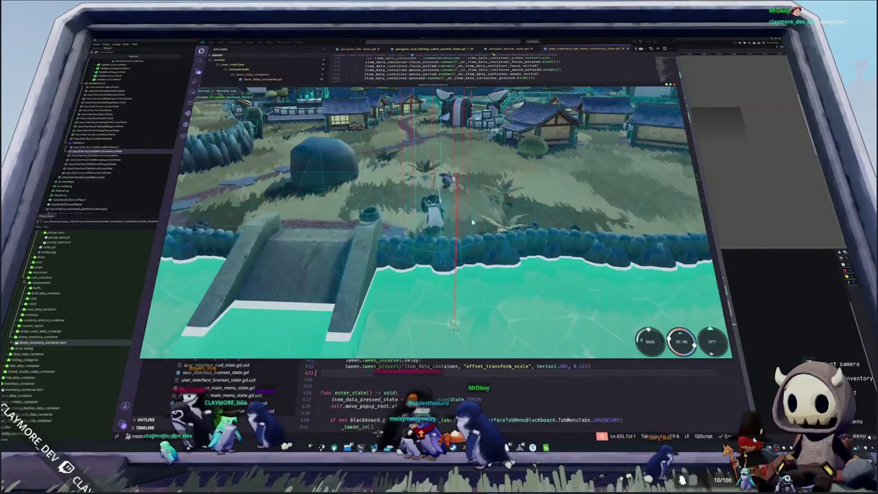
# - Browse the Drone Inventory slots, close the inventory, exit the fishing minigame and close the game window
pyautogui.press('Tab')
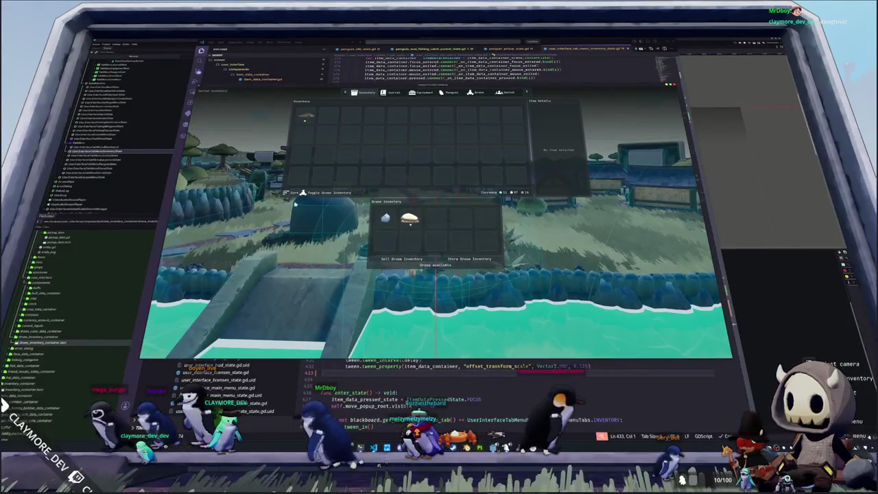
pyautogui.press('Down')
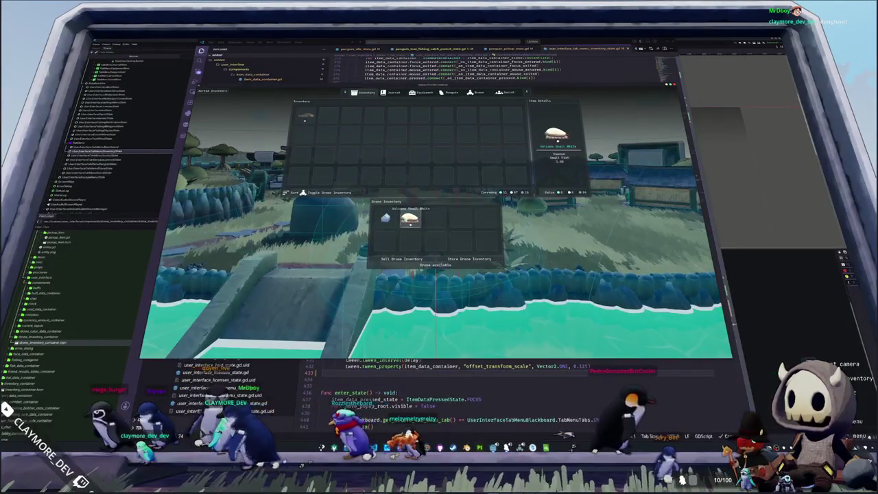
pyautogui.press('Left')
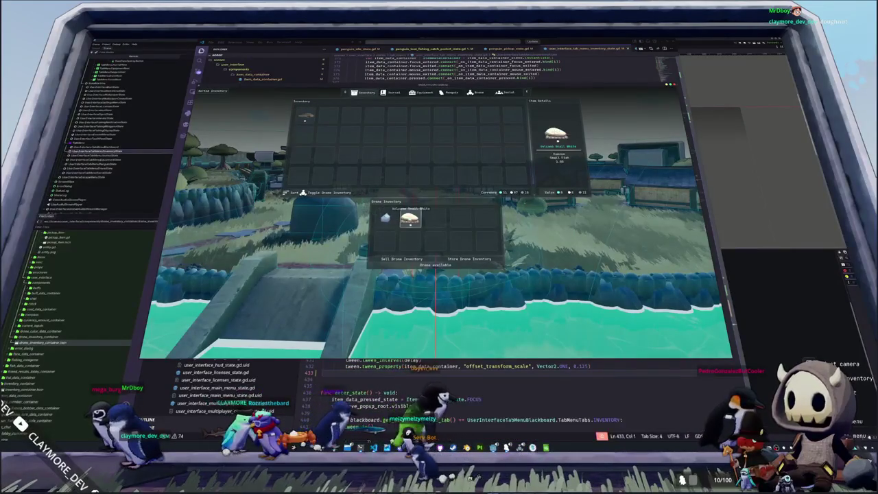
pyautogui.press('Escape')
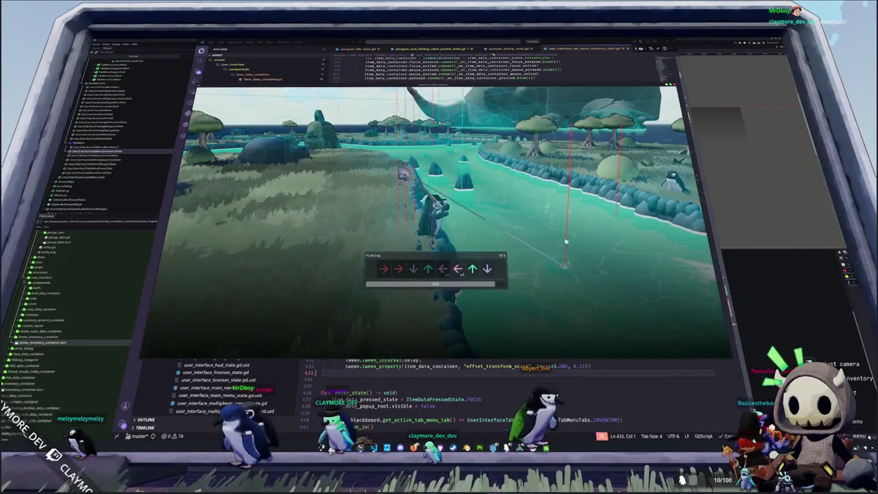
pyautogui.press('Down')
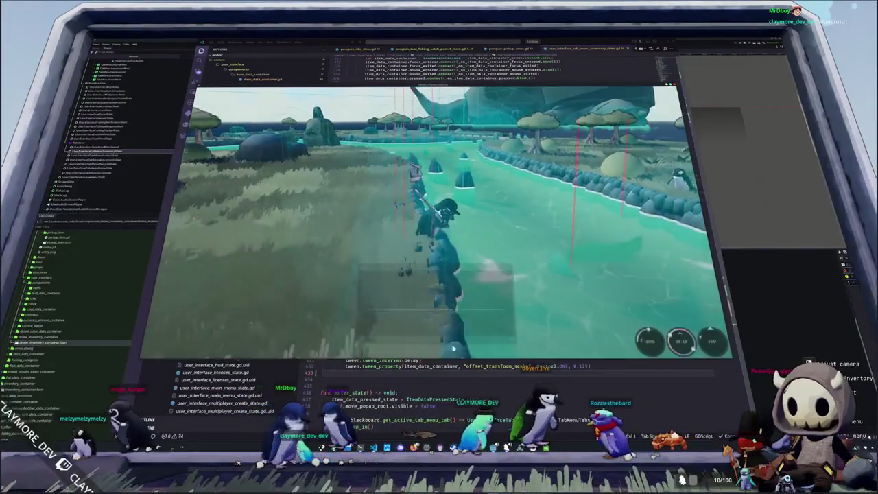
pyautogui.hotkey('alt', 'F4')
# - Open global_data.gd and search it for 'socket' to find the disconnect handler
pyautogui.hotkey('ctrl', 'p')
pyautogui.write('global_data')
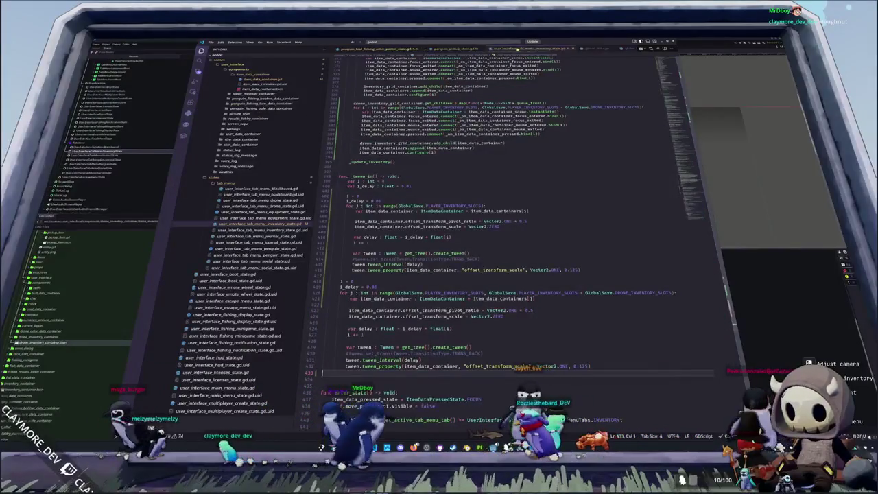
pyautogui.press('Return')
pyautogui.scroll(20, 678, 117)
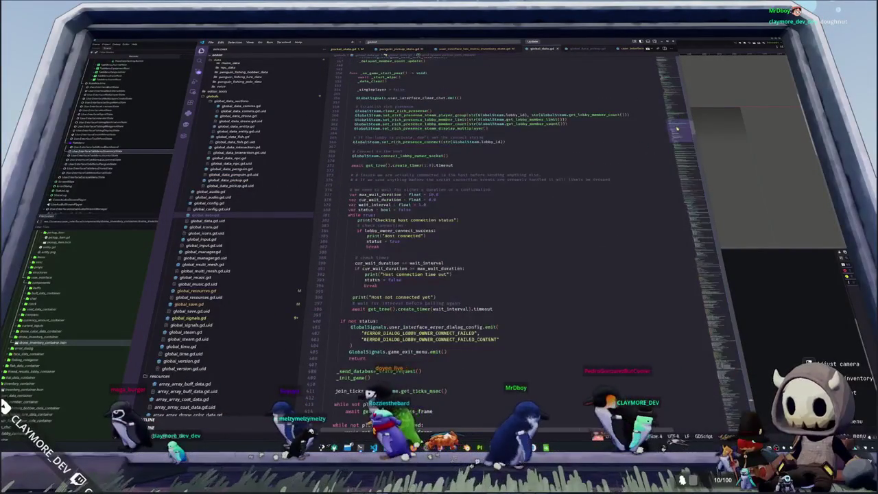
pyautogui.scroll(5, 595, 152)
pyautogui.hotkey('ctrl', 'f')
pyautogui.write('socket')
pyautogui.press('Return')
pyautogui.press('Return')
pyautogui.press('Return')
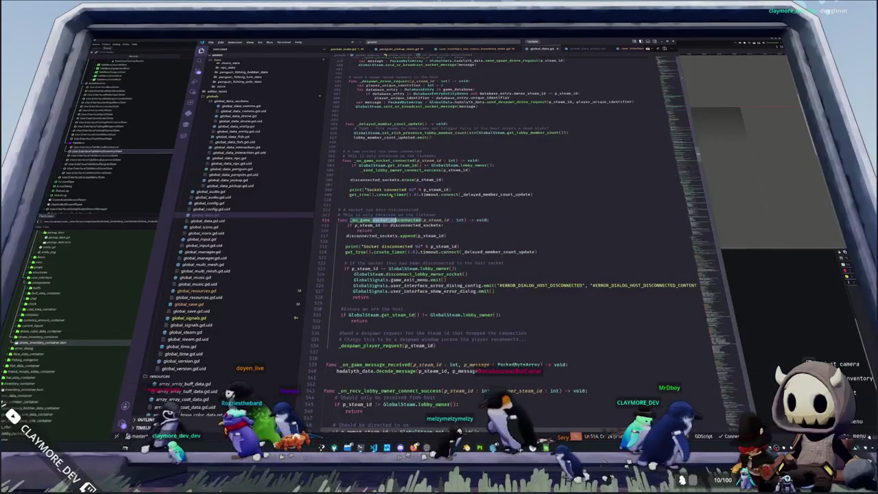
# - Add _despawn_drone_request(p_steam_id) after the player despawn call, then return to the game
pyautogui.click(373, 285)
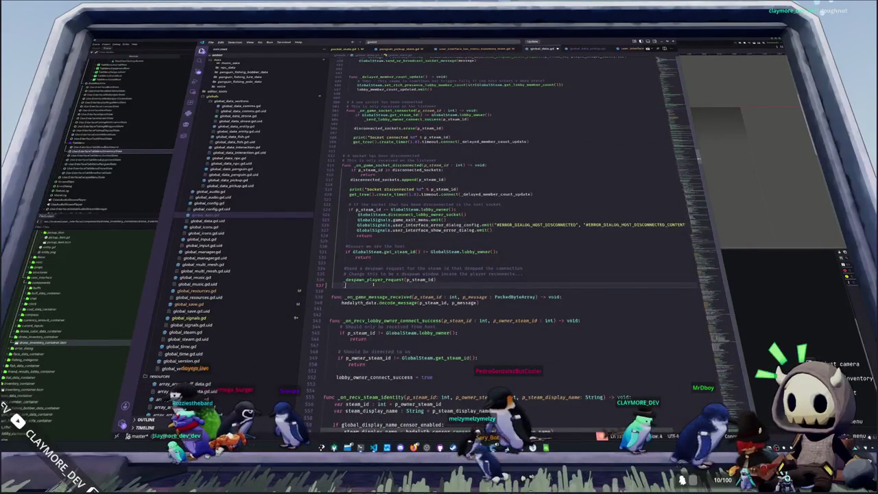
pyautogui.write('_despawn_')
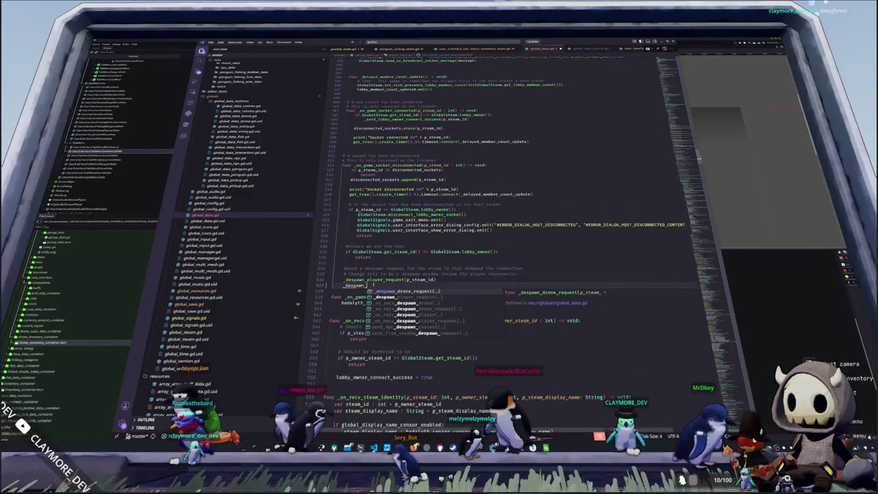
pyautogui.write('drone')
pyautogui.press('Return')
pyautogui.write('p_steam_')
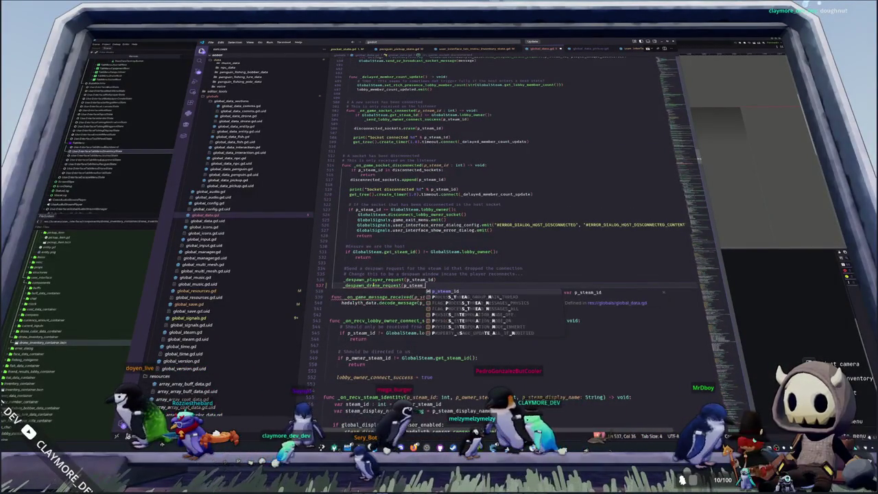
pyautogui.press('Return')
pyautogui.write(')')
pyautogui.press('Return')
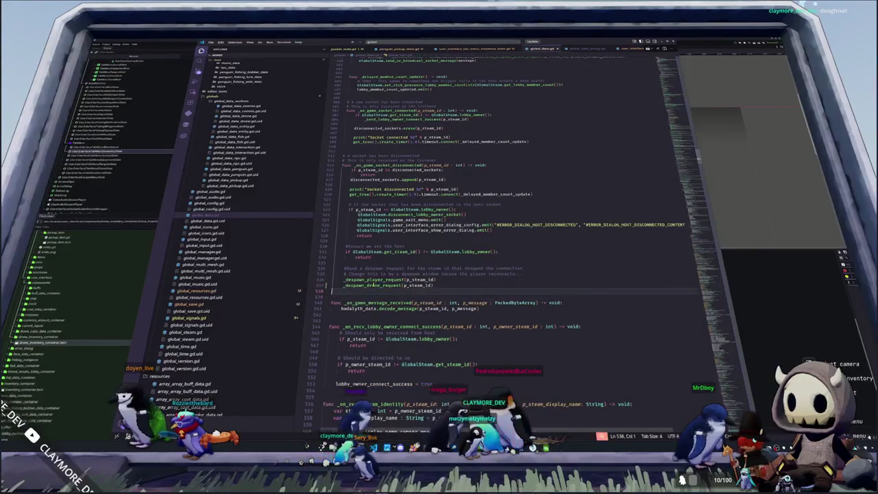
pyautogui.hotkey('alt', 'Tab')
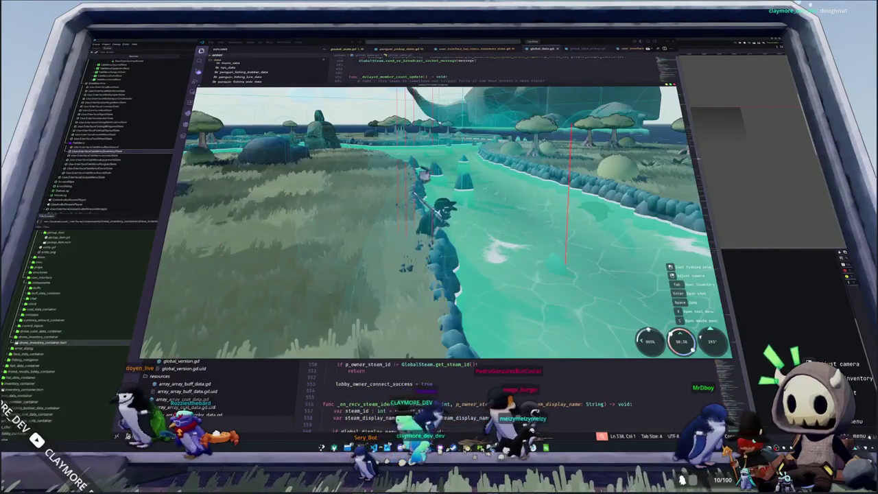
# - Walk along the shore, open the inventory and toggle the Drone Inventory panel off and on
pyautogui.press('w')
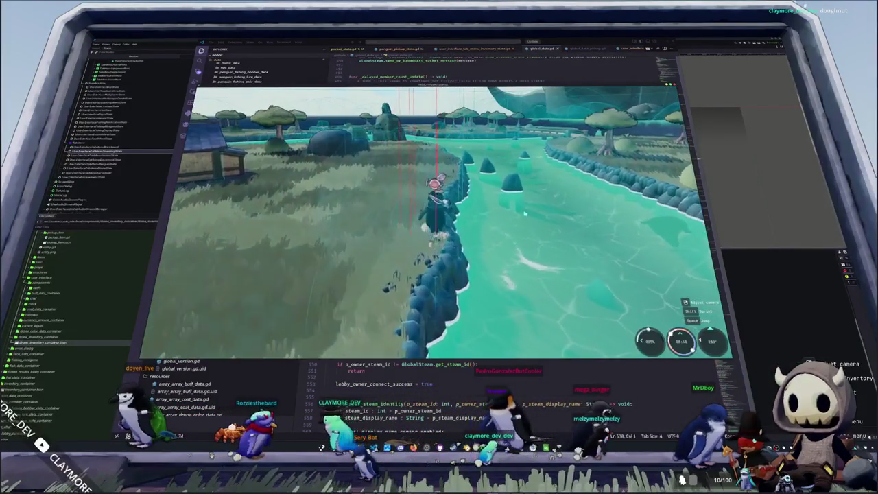
pyautogui.press('w')
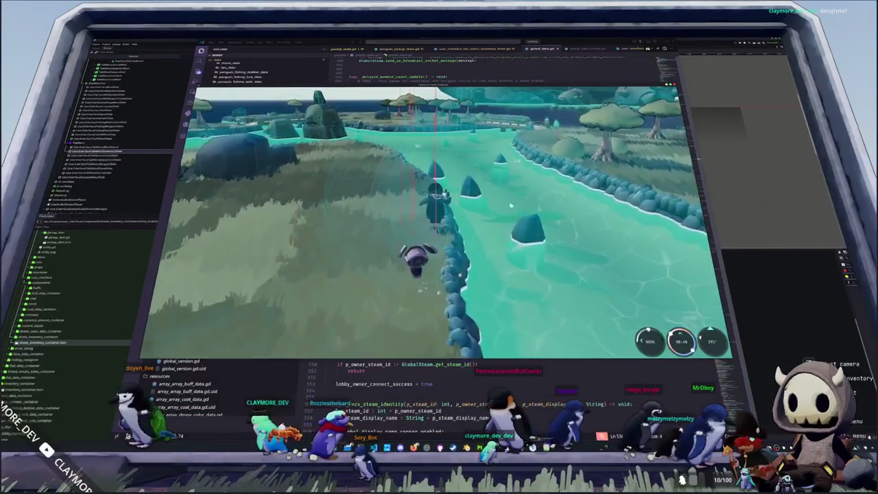
pyautogui.press('Tab')
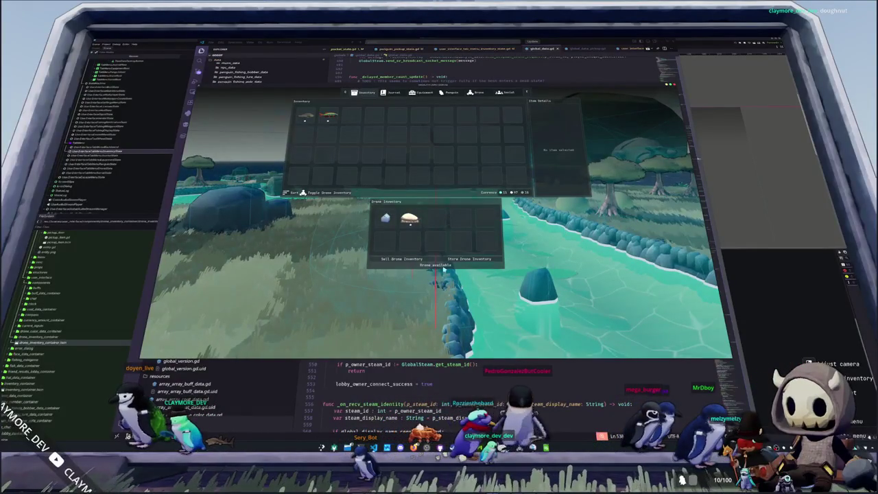
pyautogui.click(329, 193)
pyautogui.click(329, 192)
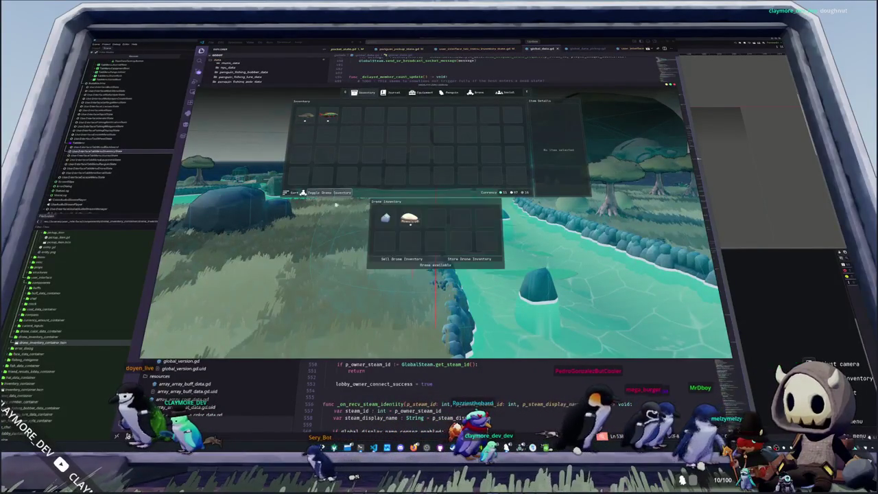
pyautogui.click(329, 193)
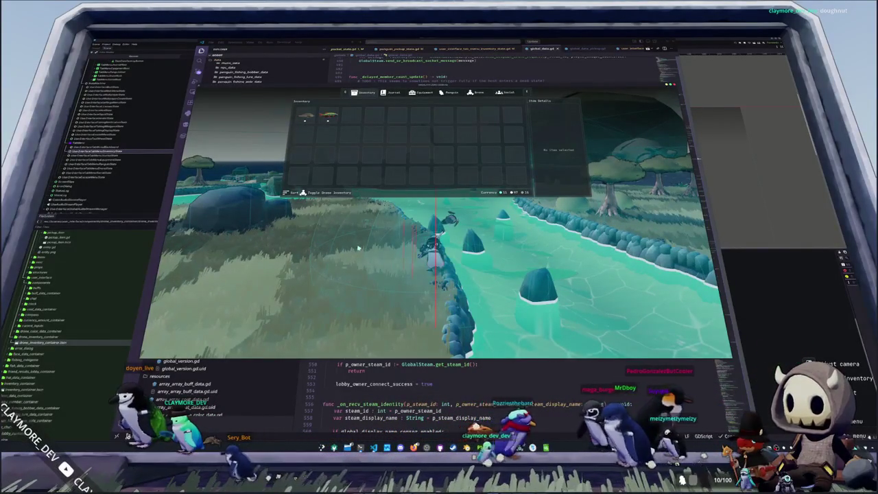
pyautogui.click(336, 194)
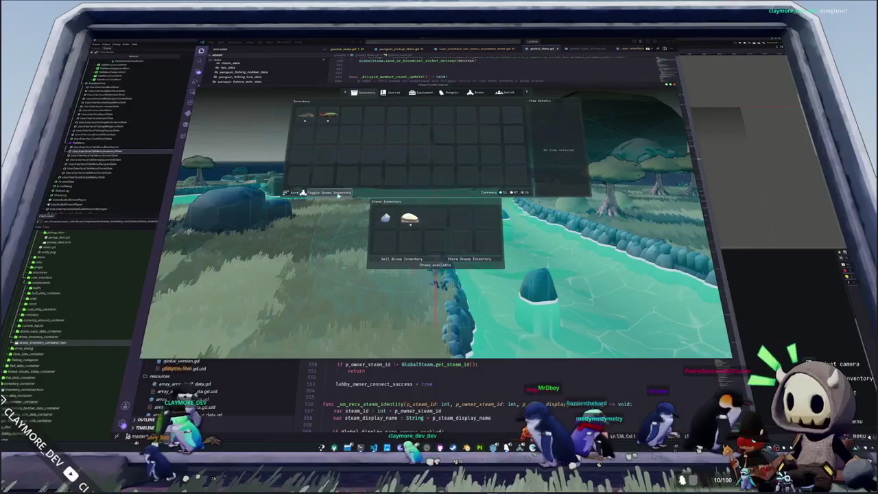
pyautogui.click(329, 193)
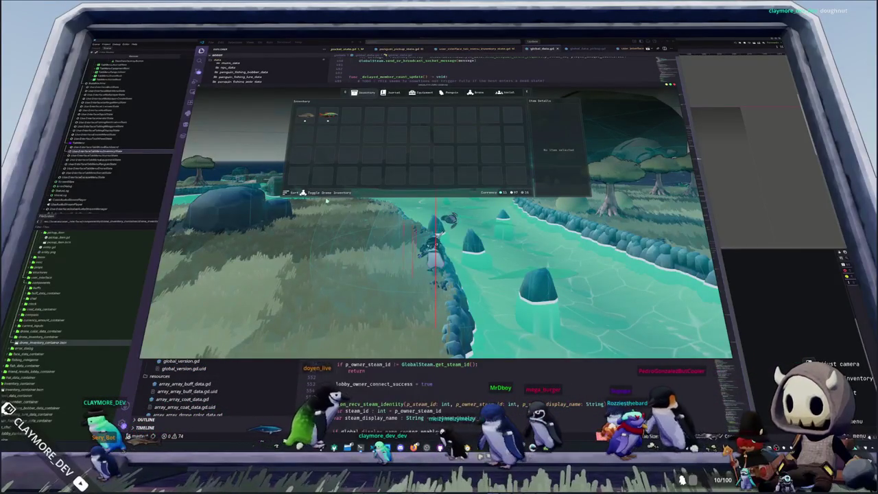
pyautogui.click(329, 193)
# - Move the Seal Milk from the drone inventory into an empty main-inventory slot
pyautogui.click(386, 219)
pyautogui.click(395, 245)
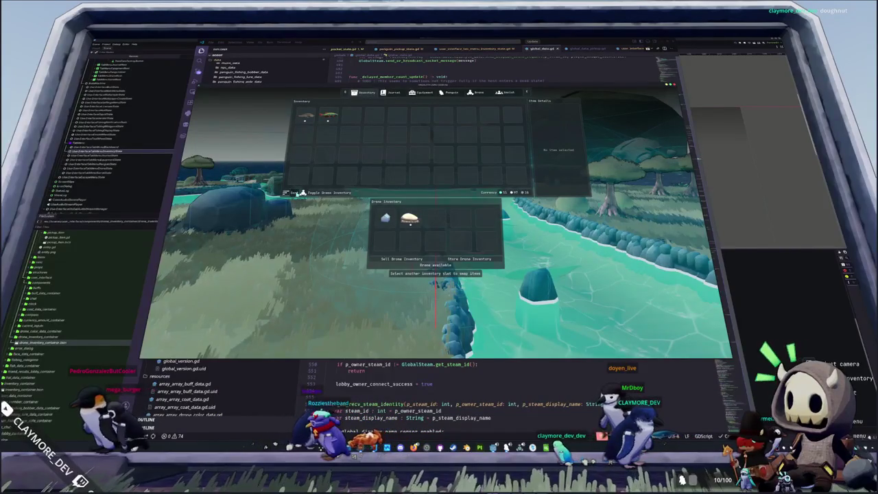
pyautogui.click(319, 194)
pyautogui.click(320, 194)
pyautogui.click(320, 194)
pyautogui.click(319, 194)
pyautogui.click(386, 219)
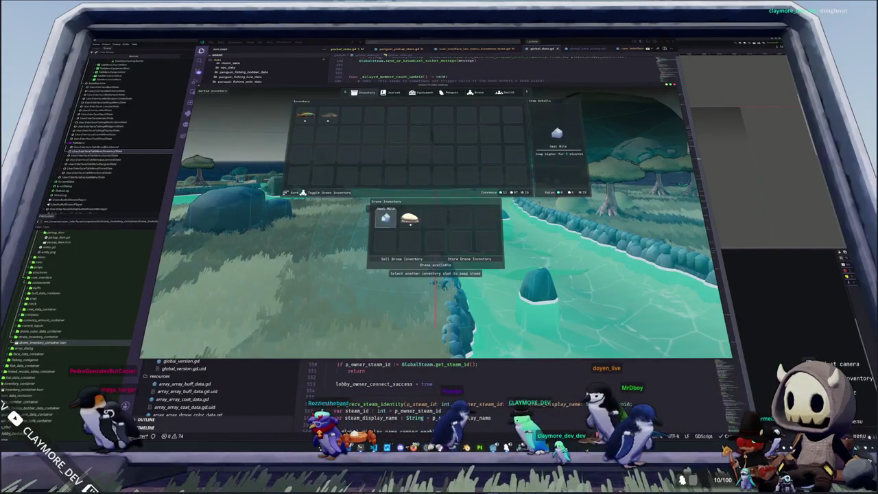
pyautogui.click(334, 195)
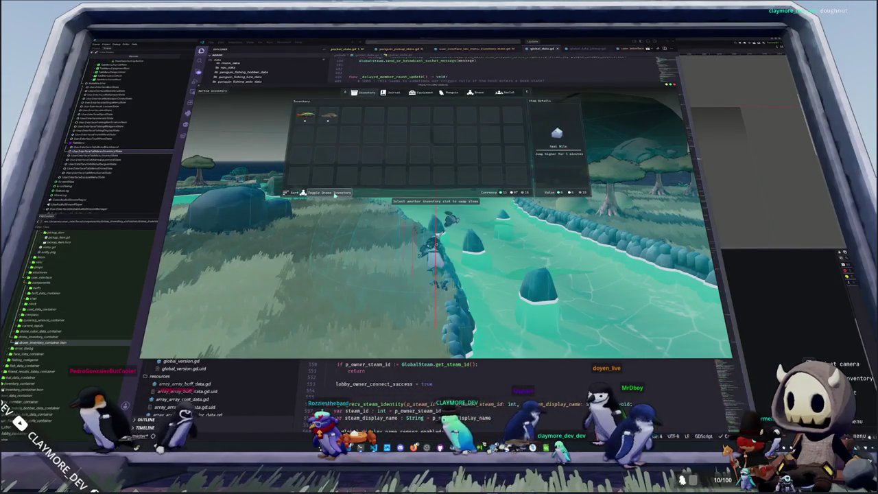
pyautogui.click(337, 193)
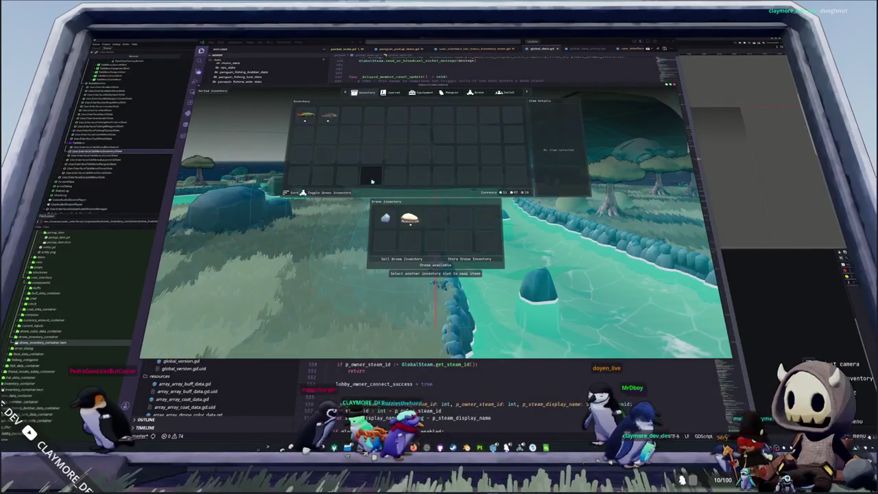
pyautogui.click(371, 176)
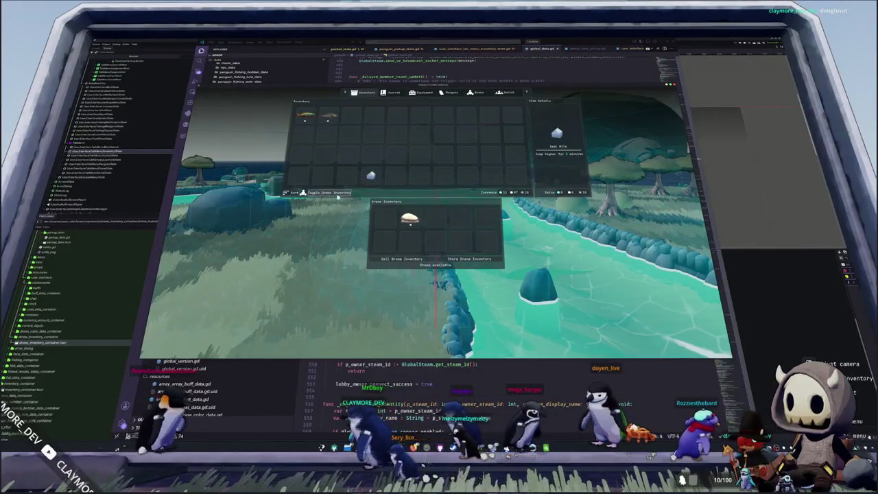
# - Move the fish from the drone inventory into the main inventory, then close the inventory
pyautogui.press('q')
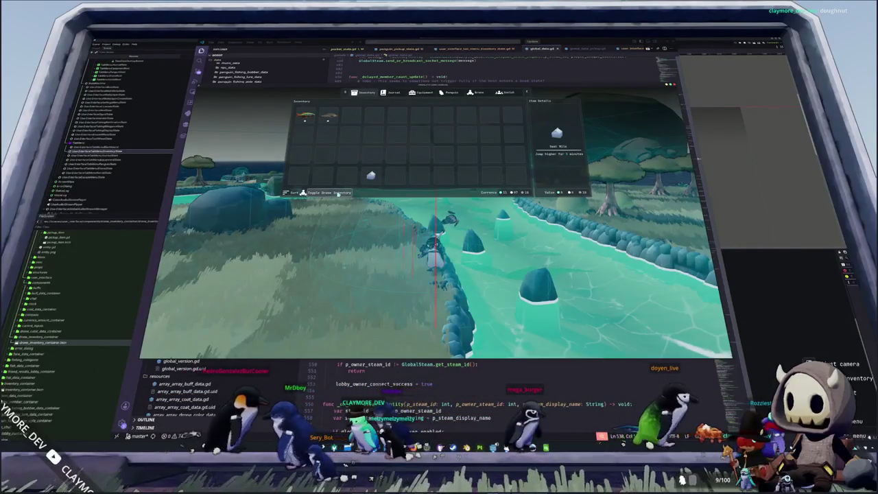
pyautogui.click(328, 193)
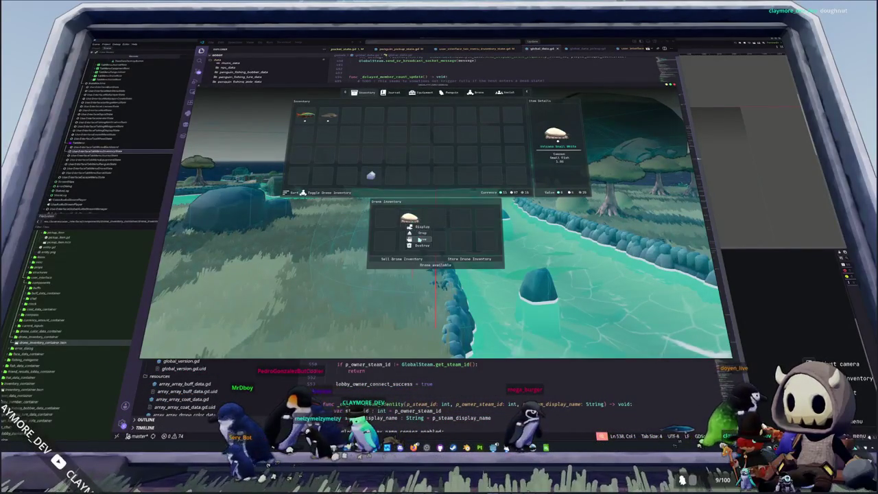
pyautogui.click(409, 220)
pyautogui.click(516, 178)
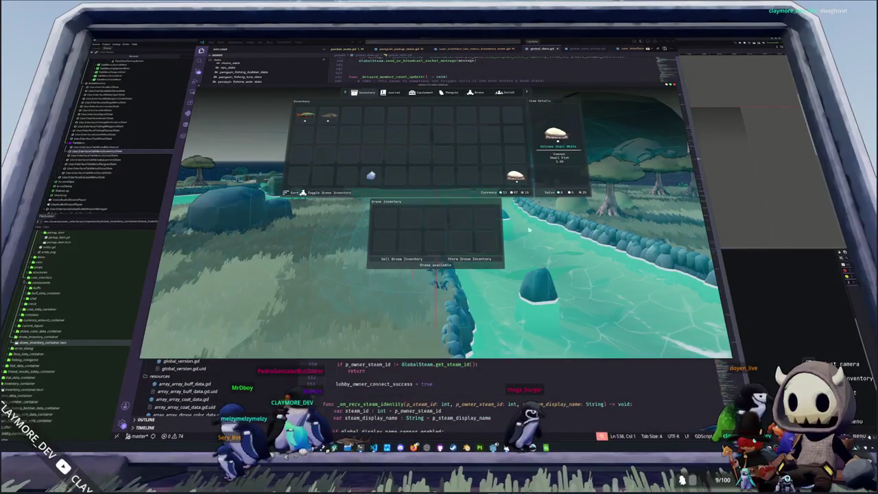
pyautogui.click(329, 192)
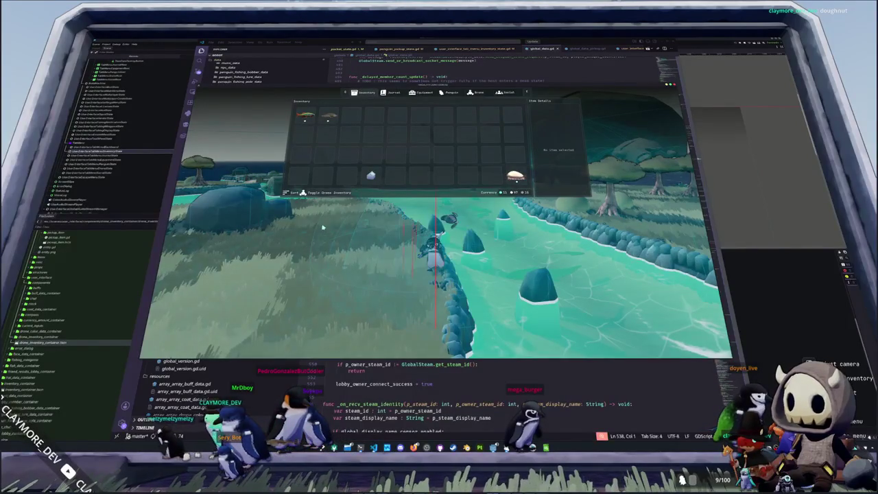
pyautogui.click(331, 193)
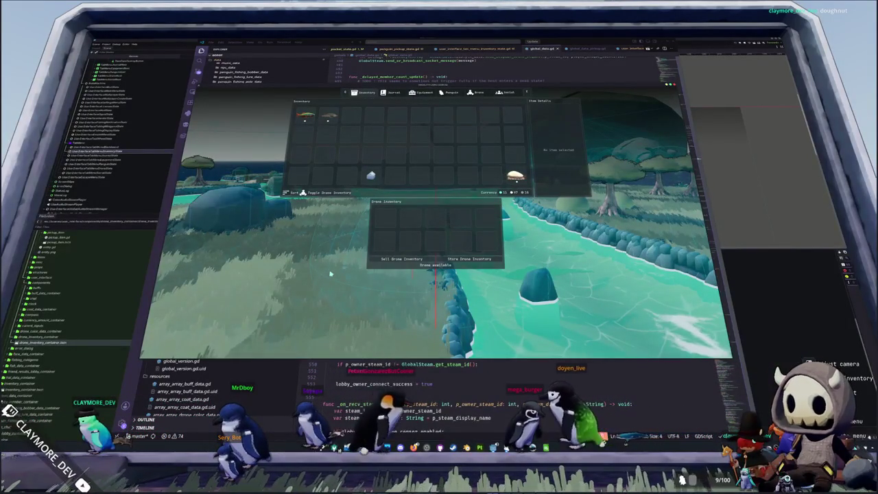
pyautogui.press('Tab')
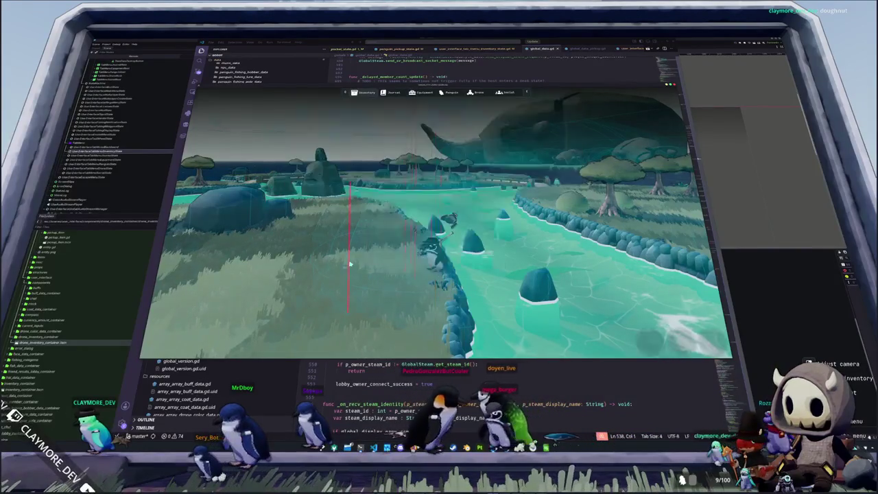
# - Walk the riverbank, cast, match the arrow prompts to land a Dusky Dolphin, and open the inventory
pyautogui.press('w')
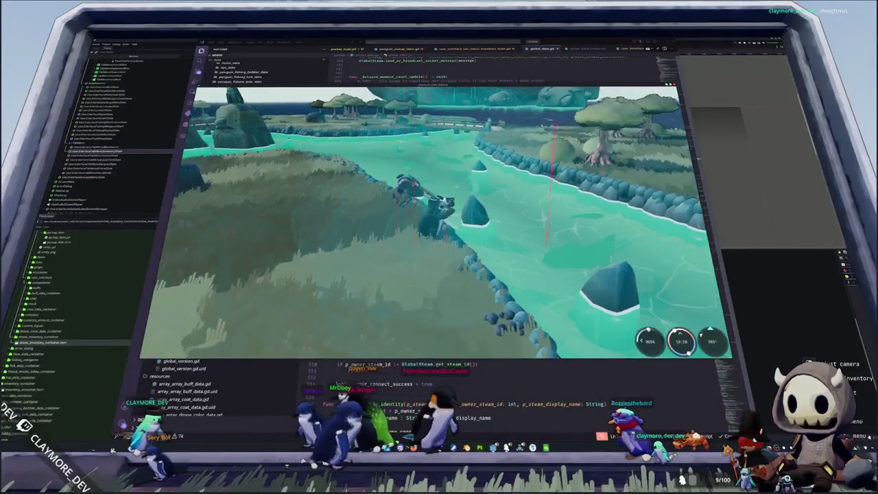
pyautogui.click(439, 219)
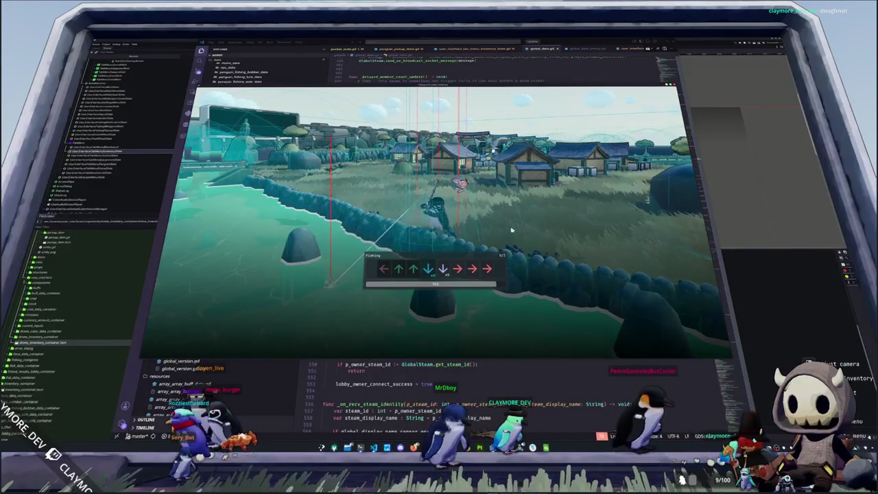
pyautogui.press('Down')
pyautogui.press('Right')
pyautogui.press('Right')
pyautogui.press('Right')
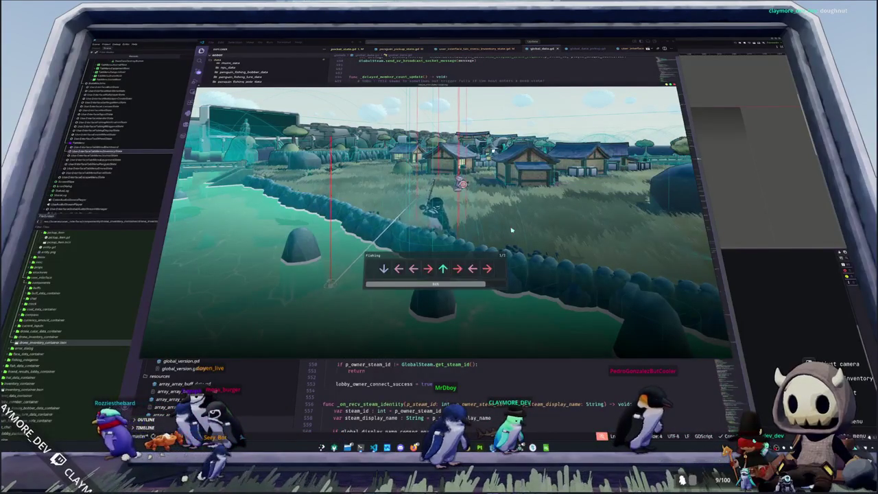
pyautogui.press('Down')
pyautogui.press('Left')
pyautogui.press('Left')
pyautogui.press('Right')
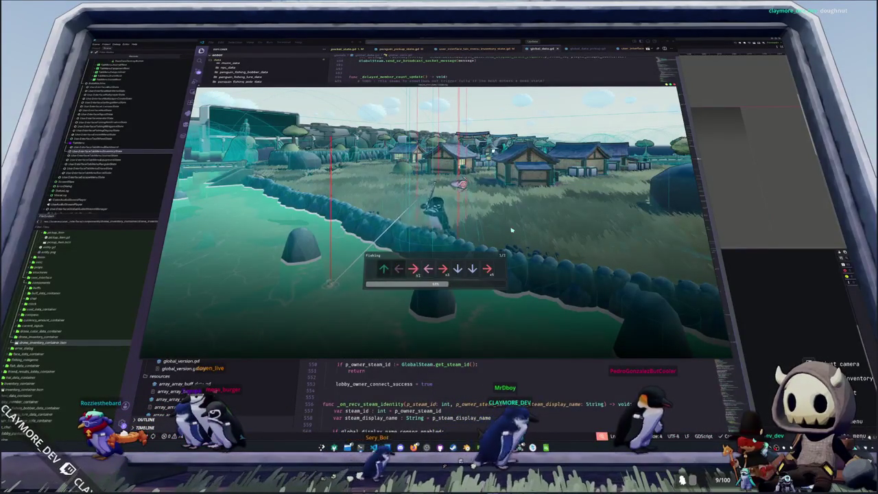
pyautogui.press('Down')
pyautogui.press('Down')
pyautogui.press('Right')
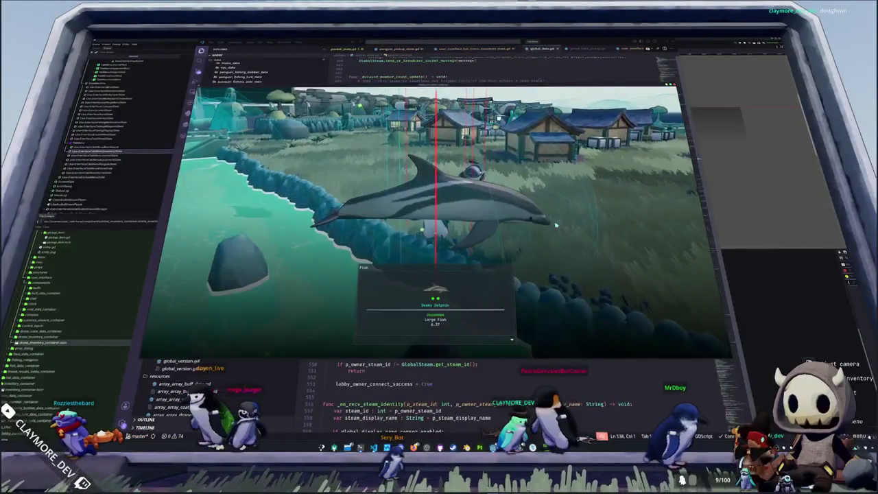
pyautogui.press('i')
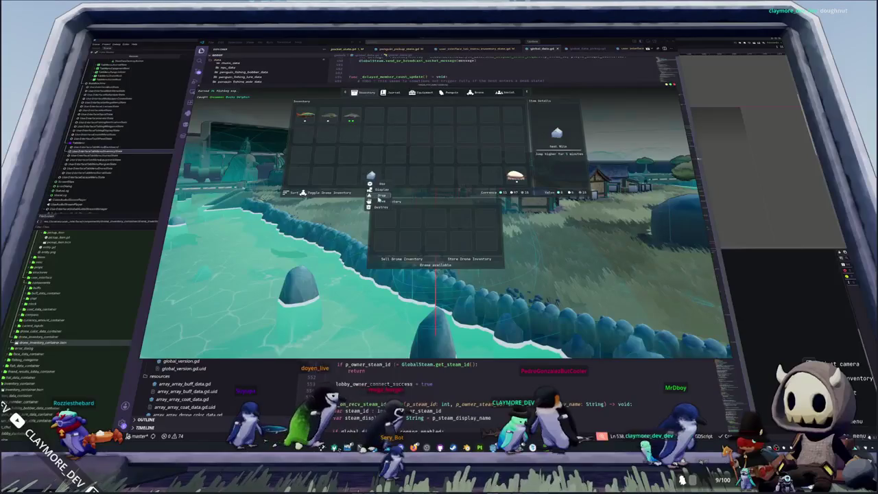
# - Move the shard into a Drone Inventory slot and back to the main grid, then Sort
pyautogui.click(384, 221)
pyautogui.click(371, 175)
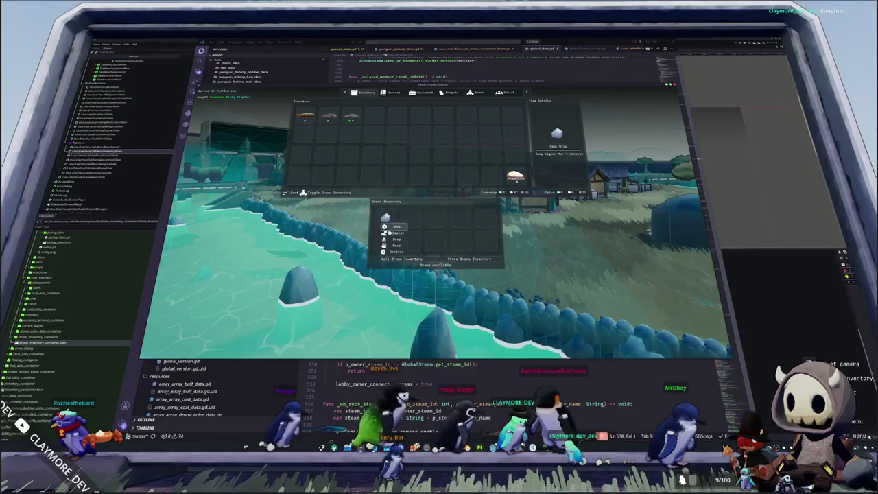
pyautogui.click(491, 178)
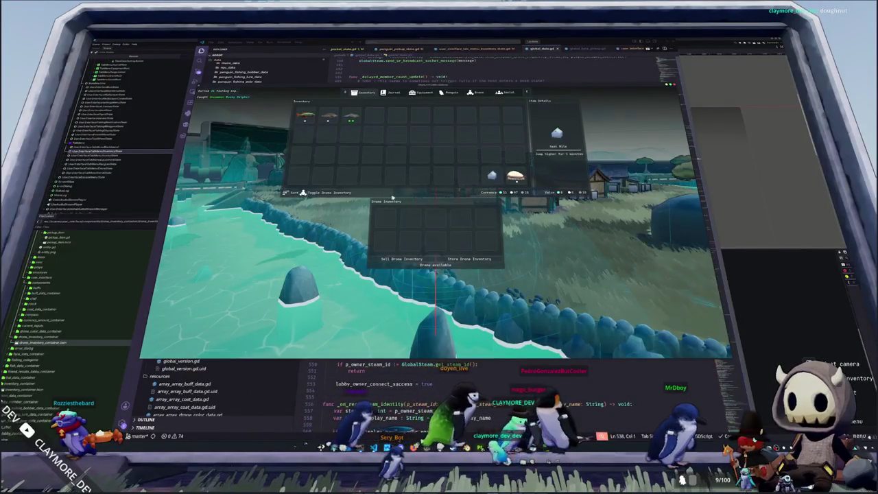
pyautogui.click(294, 193)
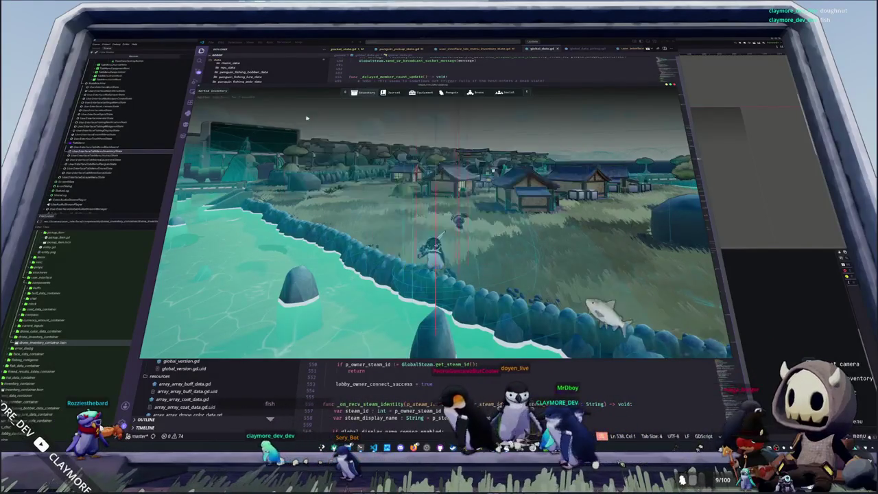
# - Walk the penguin past the fountain to the vending machine, open its shop and buy Shell Bits
pyautogui.press('w')
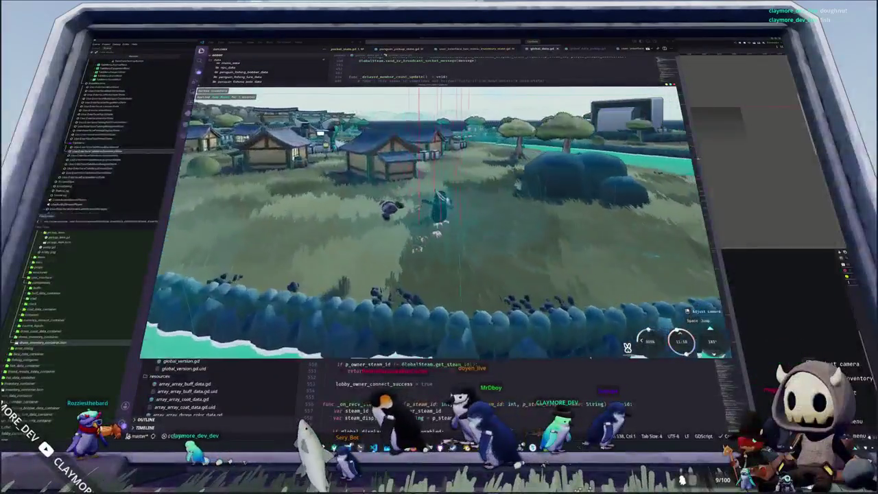
pyautogui.press('w')
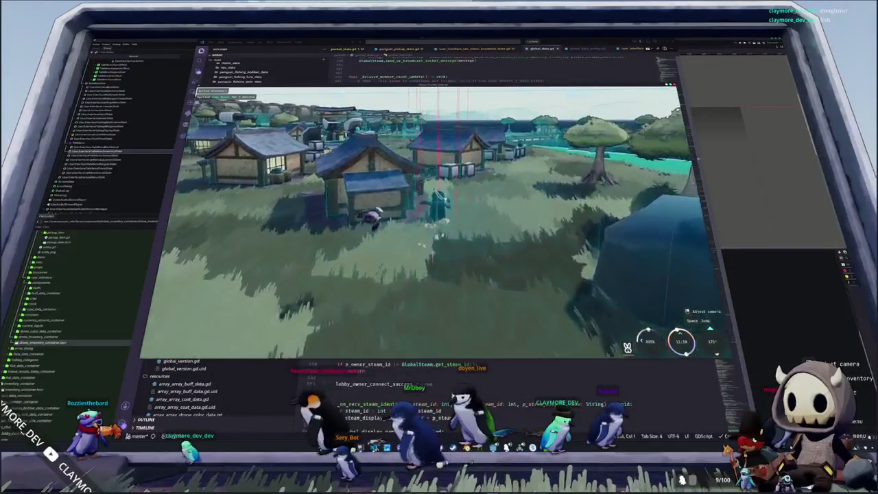
pyautogui.press('w')
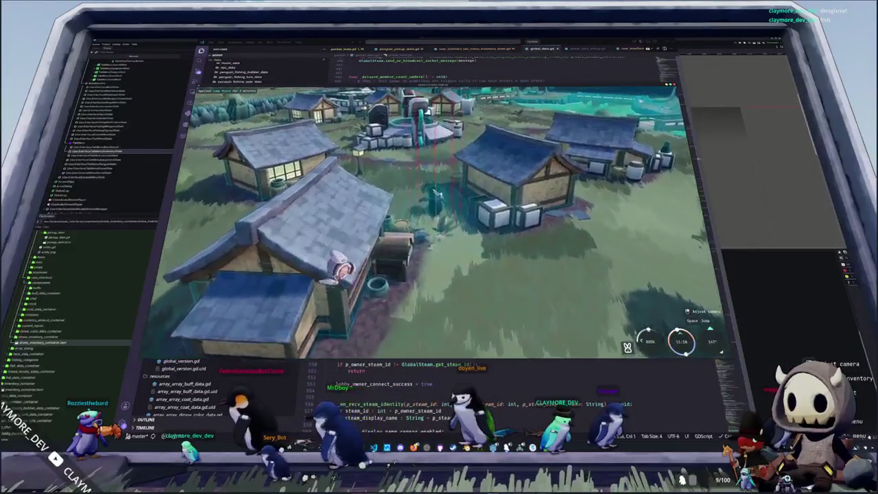
pyautogui.press('w')
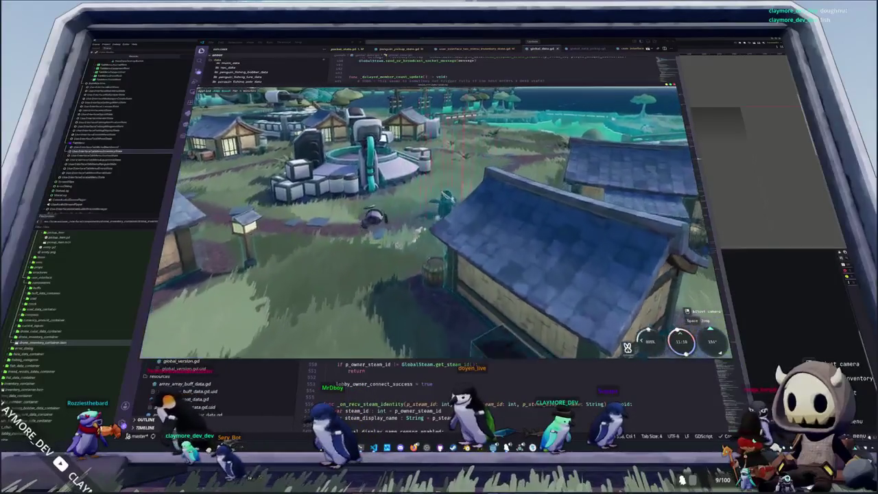
pyautogui.press('w')
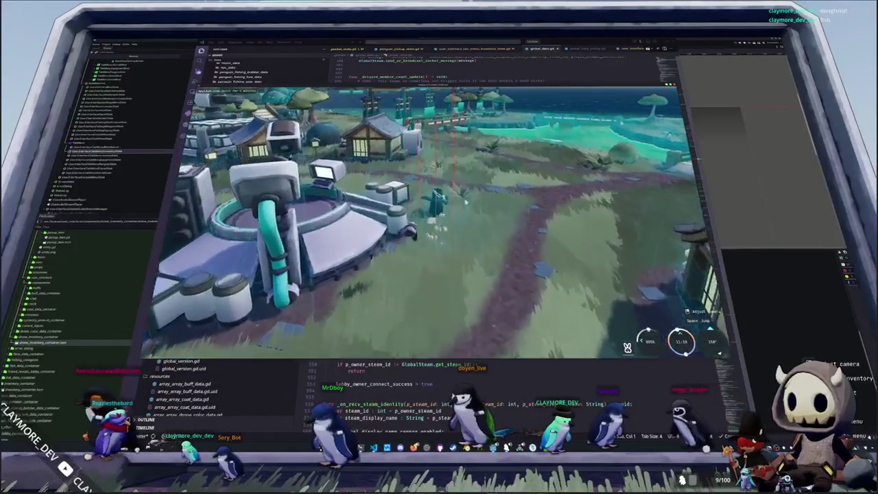
pyautogui.press('w')
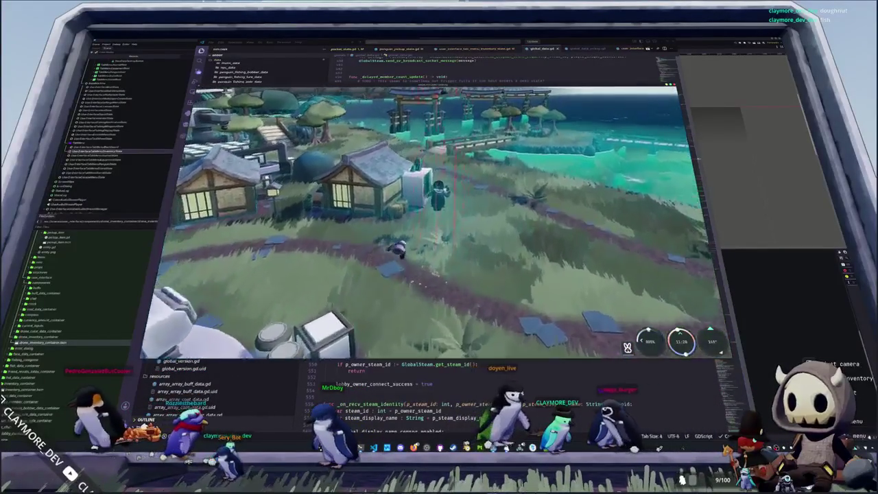
pyautogui.press('e')
pyautogui.click(310, 118)
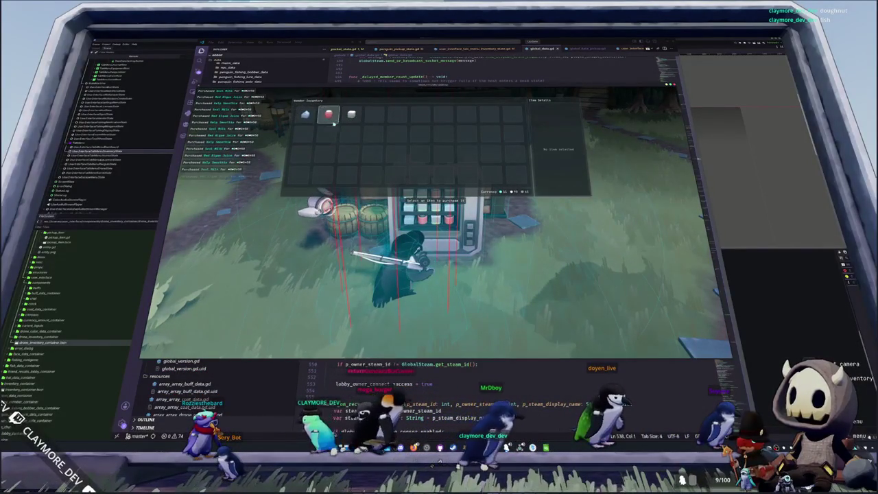
# - Leave the shop, check the purchases in the inventory, then quit the game with Alt+F4
pyautogui.press('Escape')
pyautogui.press('Tab')
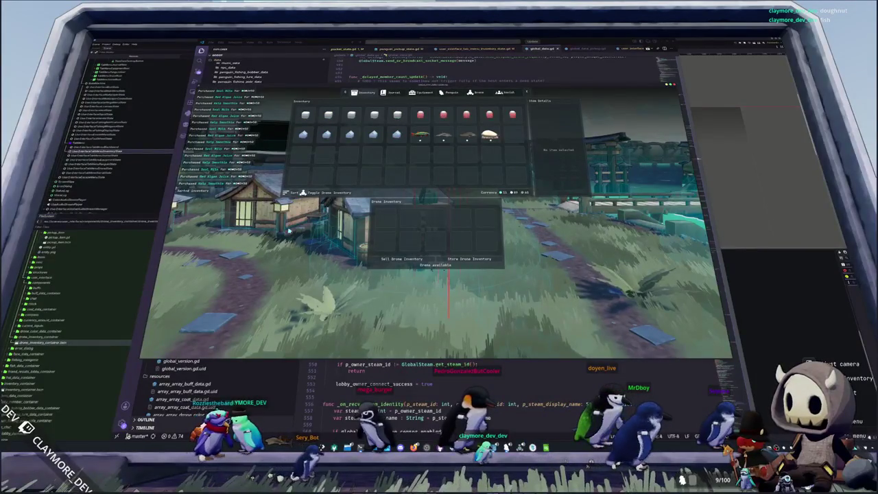
pyautogui.press('Tab')
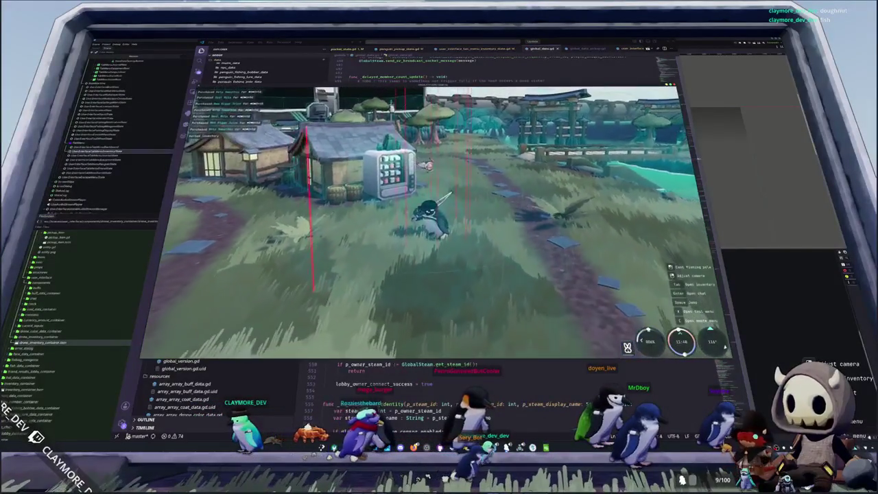
pyautogui.hotkey('alt', 'F4')
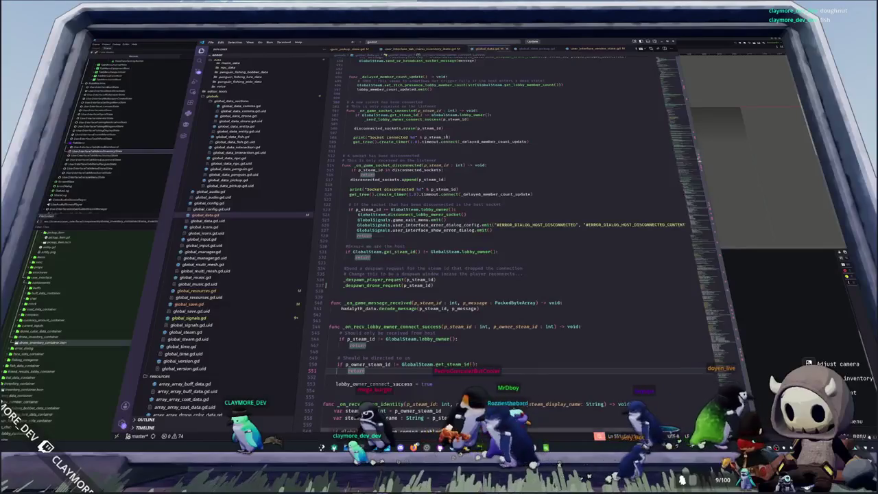
pyautogui.hotkey('alt', 'Tab')
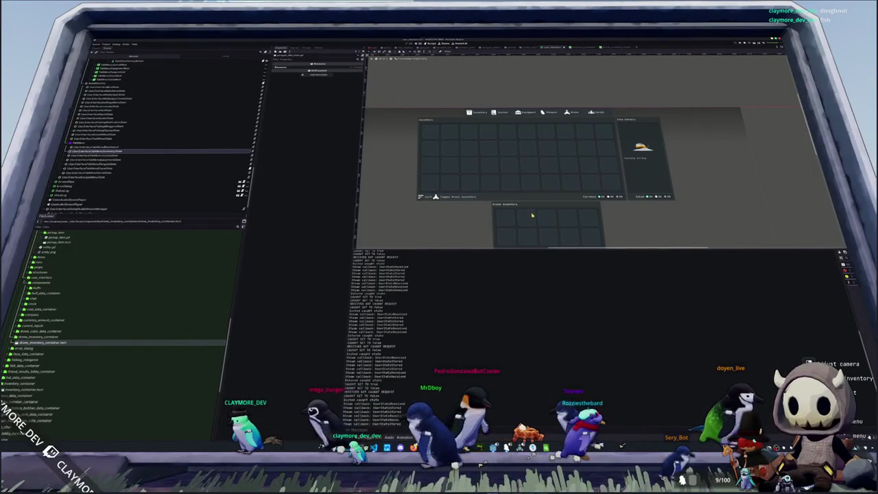
pyautogui.click(492, 168)
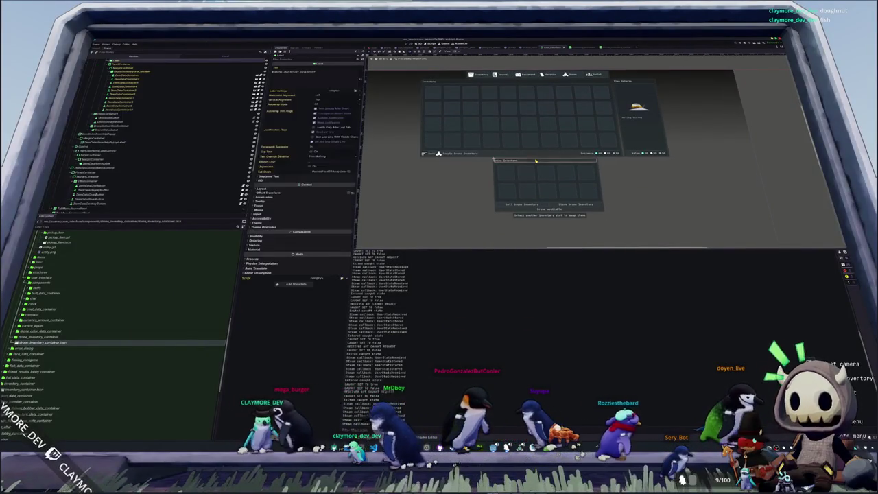
pyautogui.click(493, 172)
pyautogui.click(93, 146)
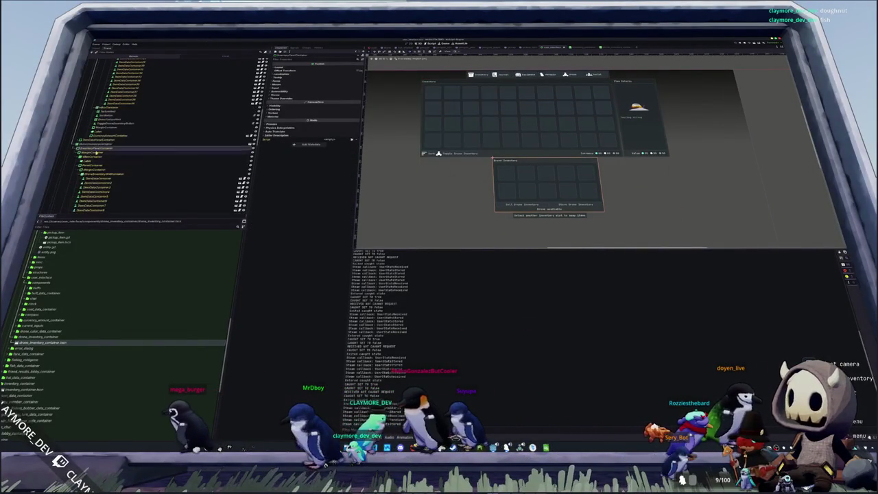
pyautogui.click(459, 53)
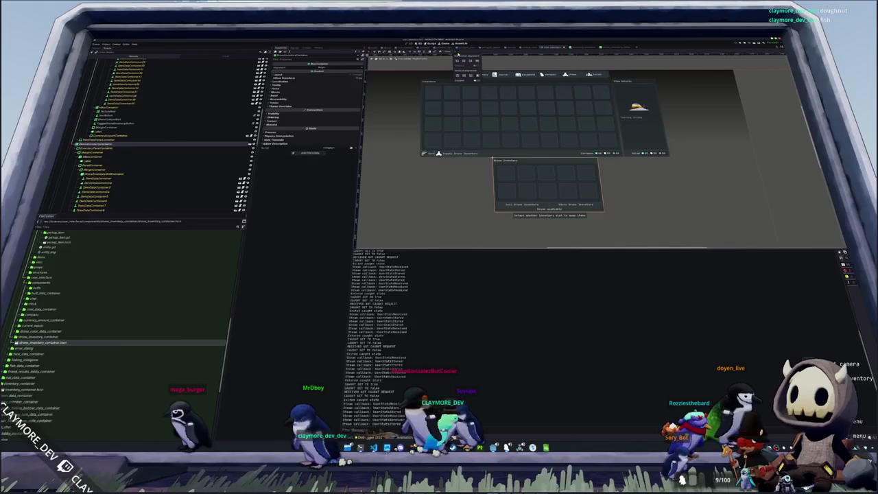
pyautogui.click(457, 60)
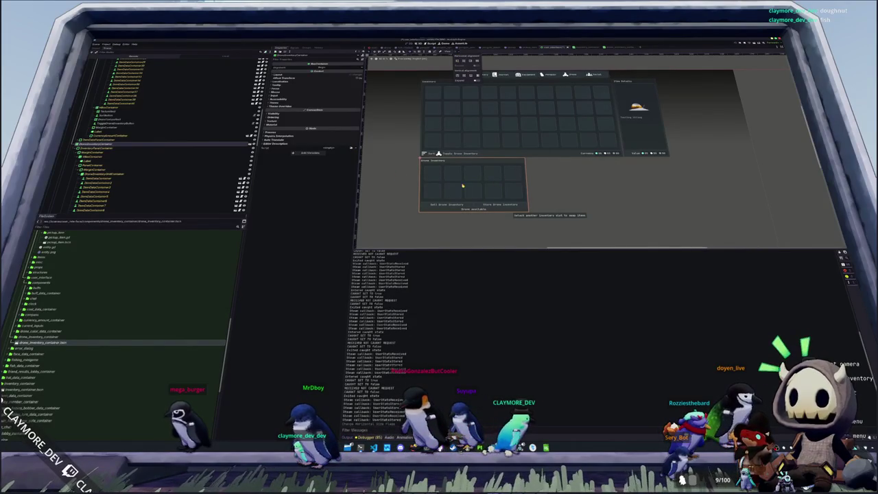
pyautogui.click(534, 216)
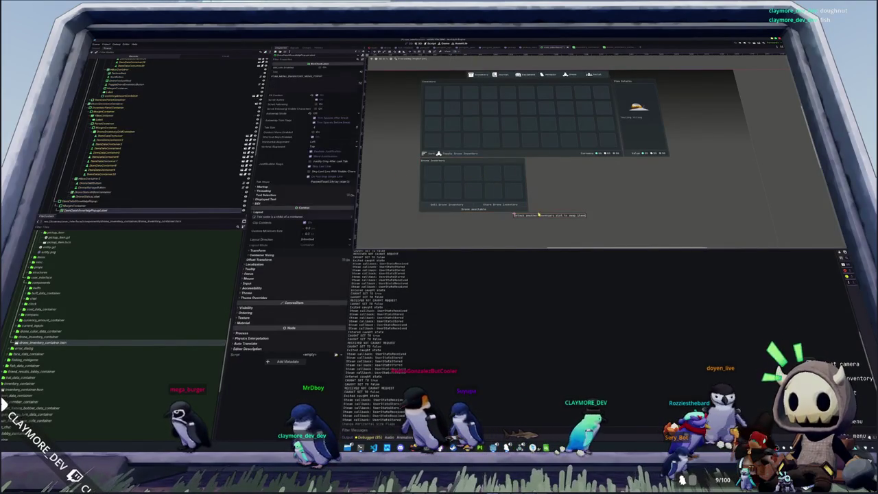
pyautogui.click(528, 219)
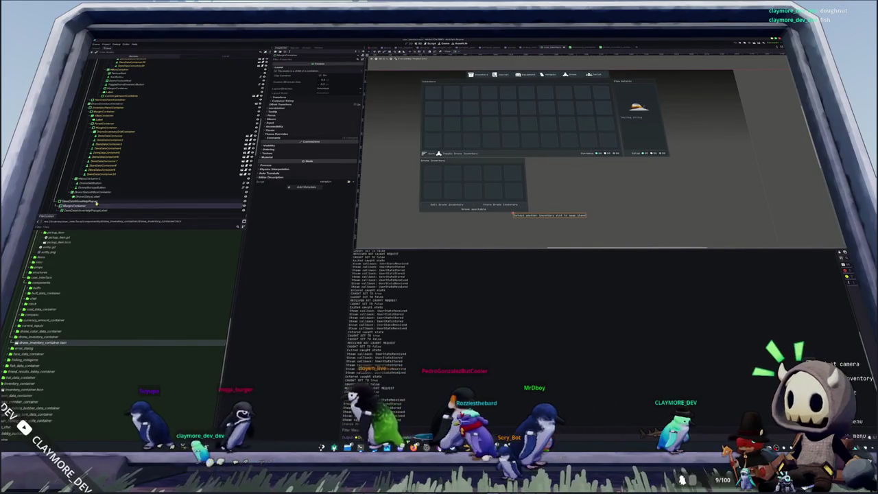
pyautogui.scroll(-2, 92, 195)
pyautogui.click(89, 181)
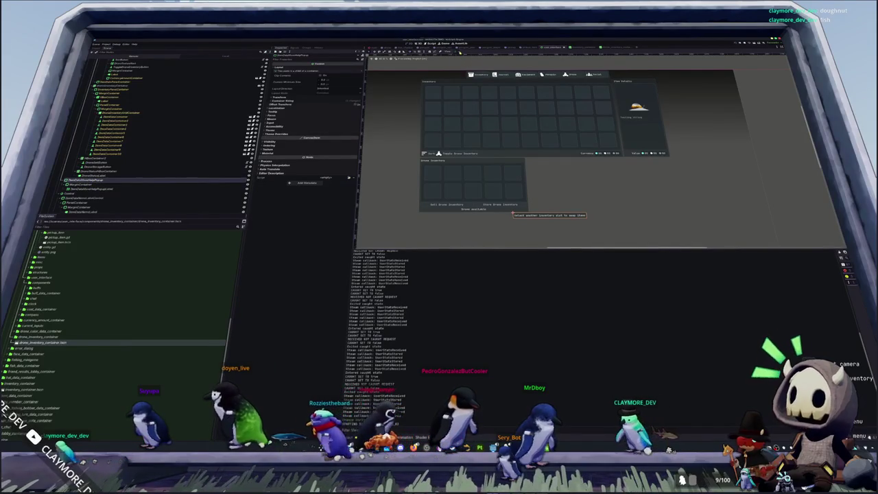
pyautogui.click(456, 54)
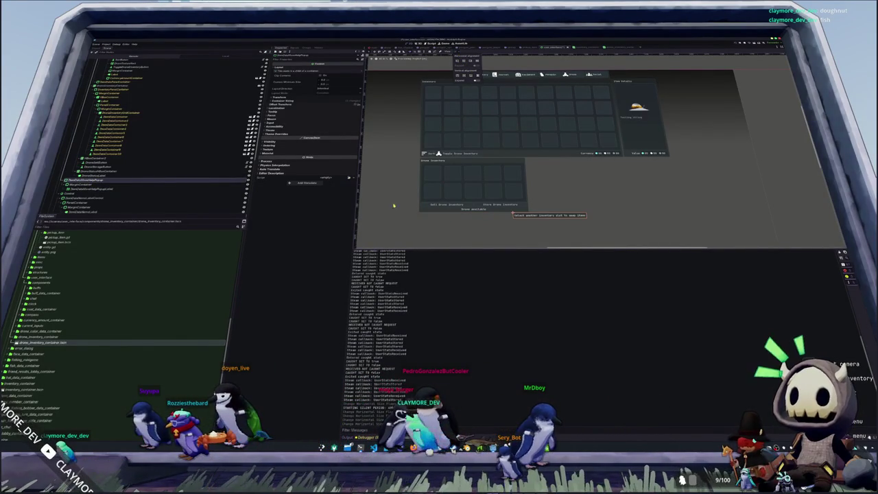
pyautogui.click(84, 183)
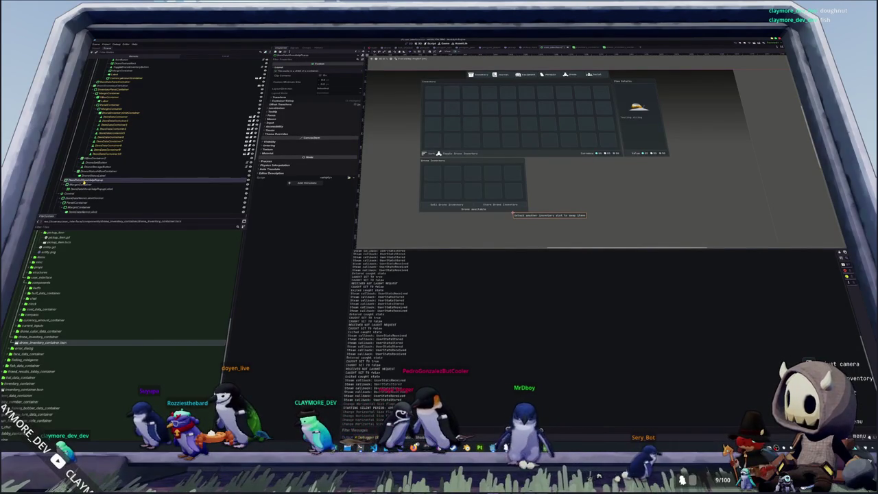
pyautogui.scroll(-3, 137, 151)
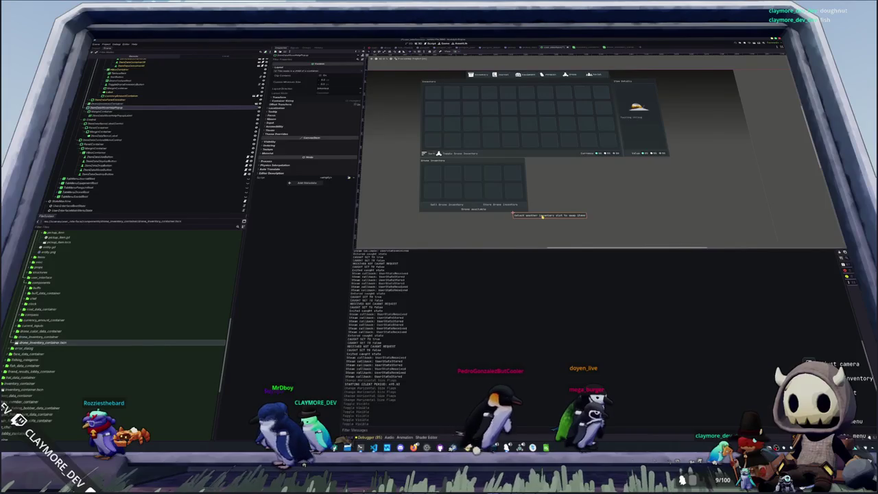
# - Select the Drone Inventory label and its panel containers, expanding their child nodes in the Scene dock
pyautogui.click(467, 162)
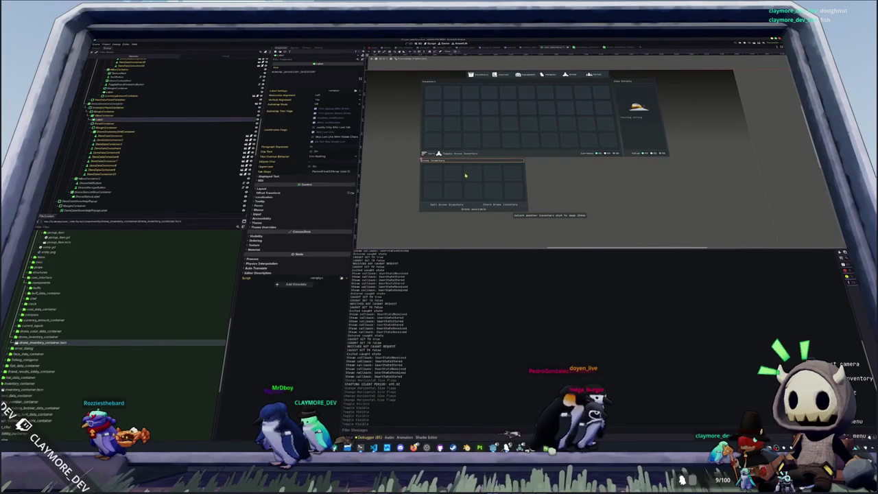
pyautogui.click(545, 220)
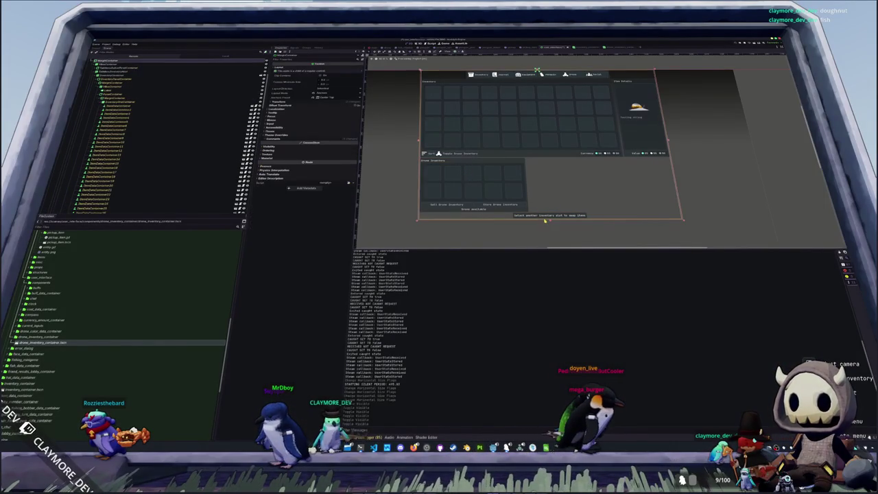
pyautogui.click(482, 184)
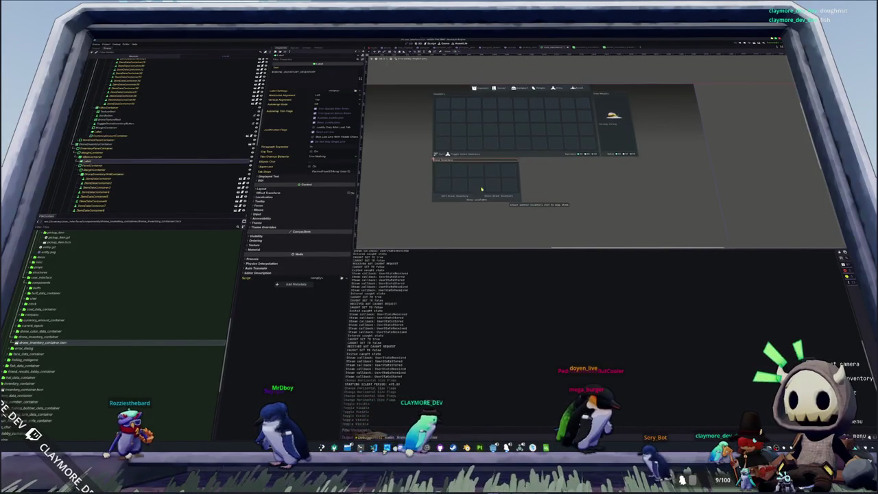
pyautogui.click(481, 183)
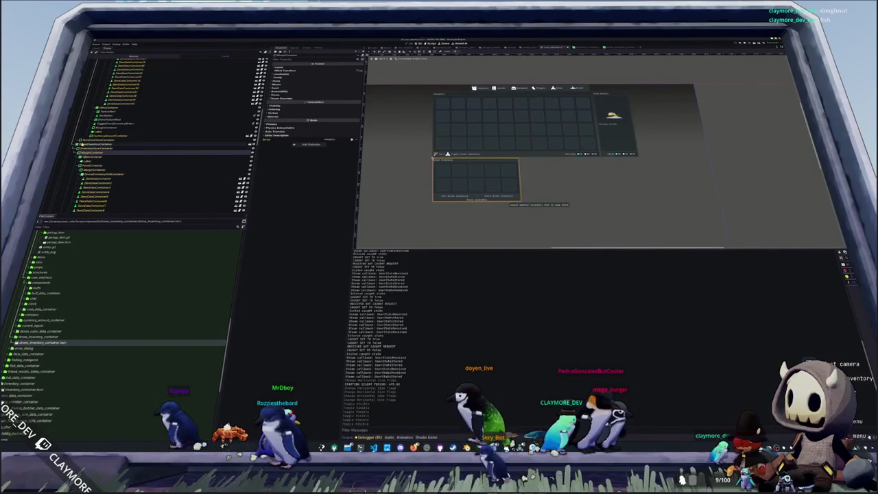
pyautogui.click(103, 149)
pyautogui.click(77, 148)
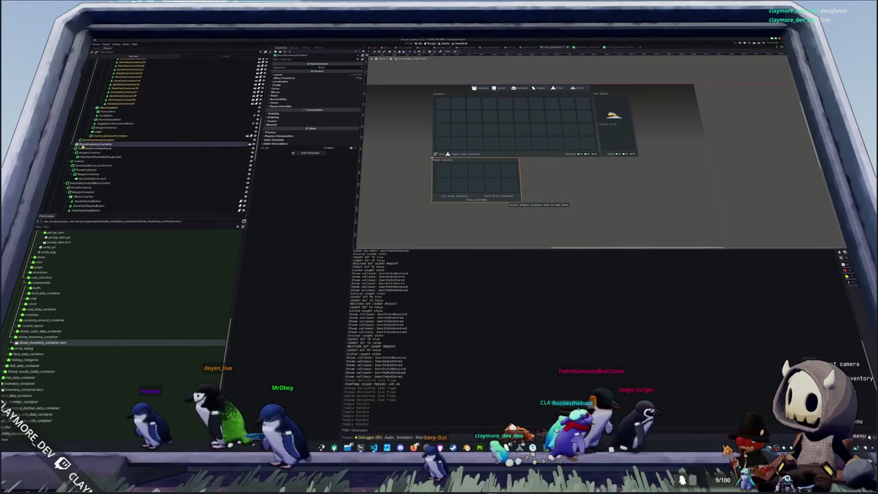
pyautogui.click(76, 162)
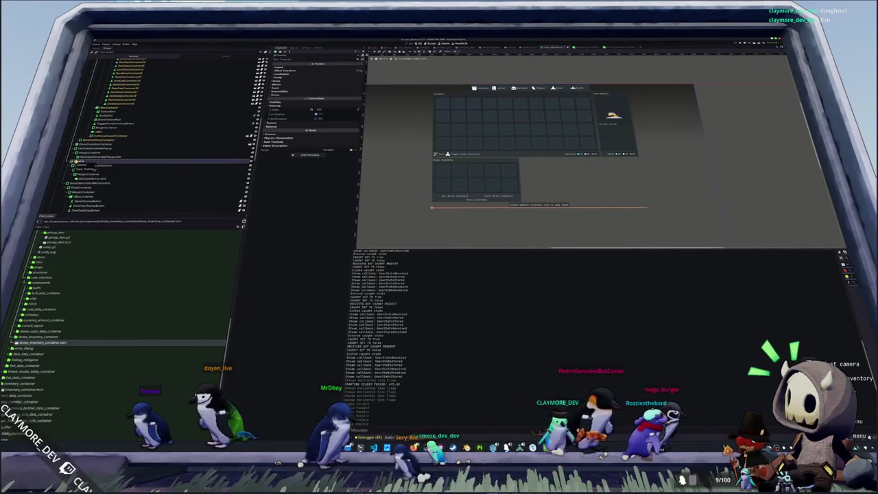
pyautogui.click(80, 144)
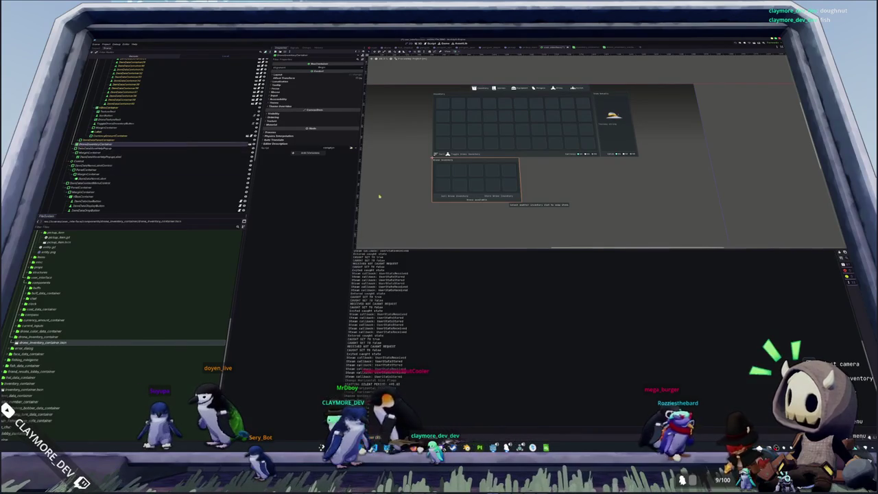
pyautogui.hscroll(2, 524, 203)
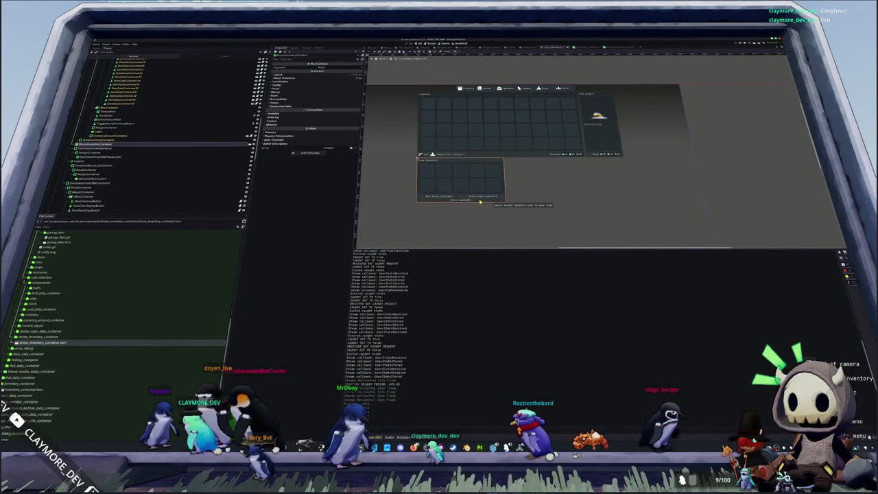
# - Select the Drone Inventory panel and apply the Center Top anchor preset to centre it horizontally
pyautogui.click(510, 206)
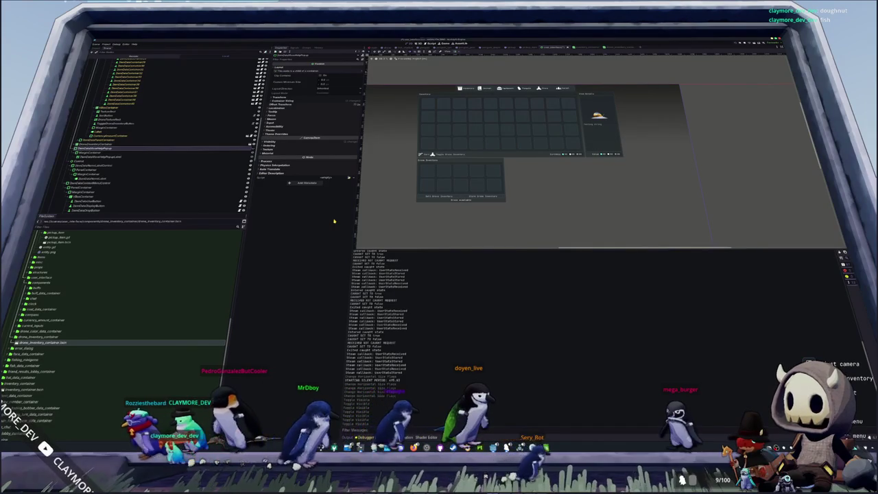
pyautogui.scroll(1, 424, 208)
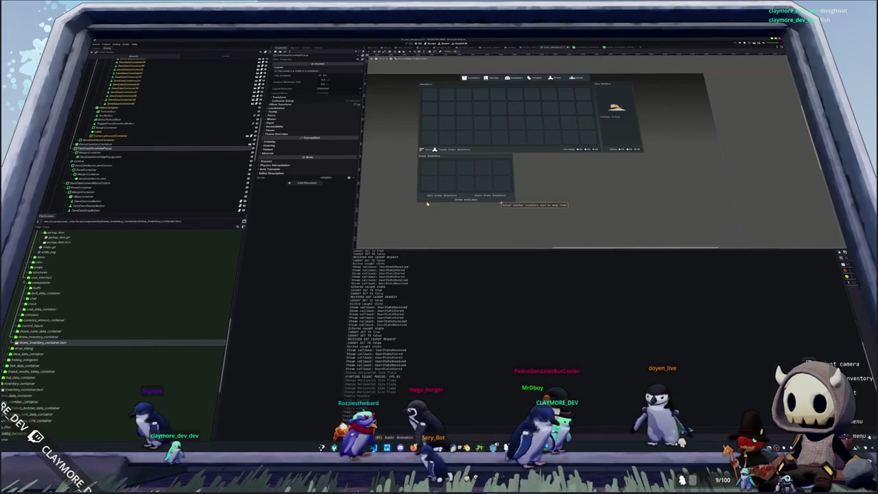
pyautogui.click(465, 175)
pyautogui.click(460, 53)
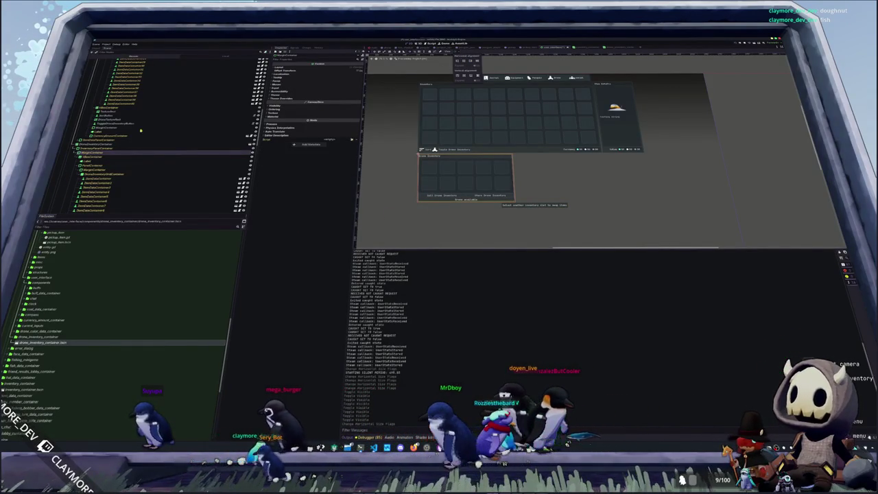
pyautogui.click(461, 64)
pyautogui.click(459, 52)
pyautogui.click(464, 61)
pyautogui.click(313, 242)
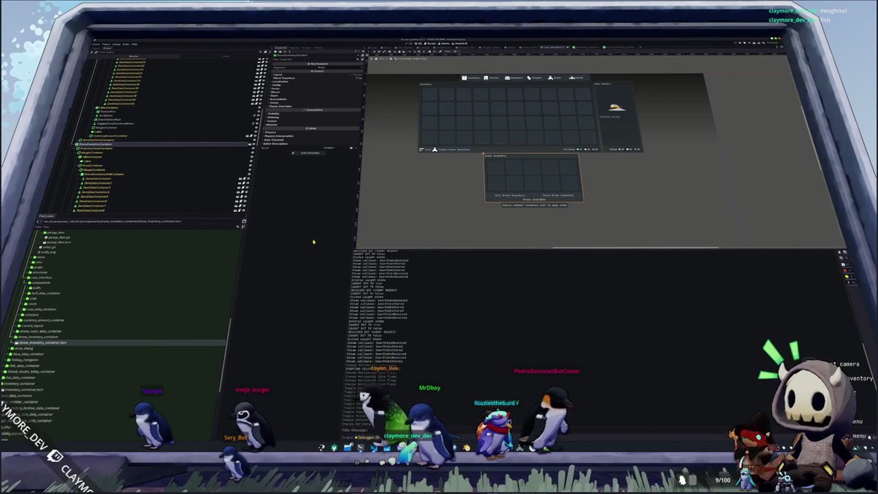
pyautogui.scroll(-2, 405, 193)
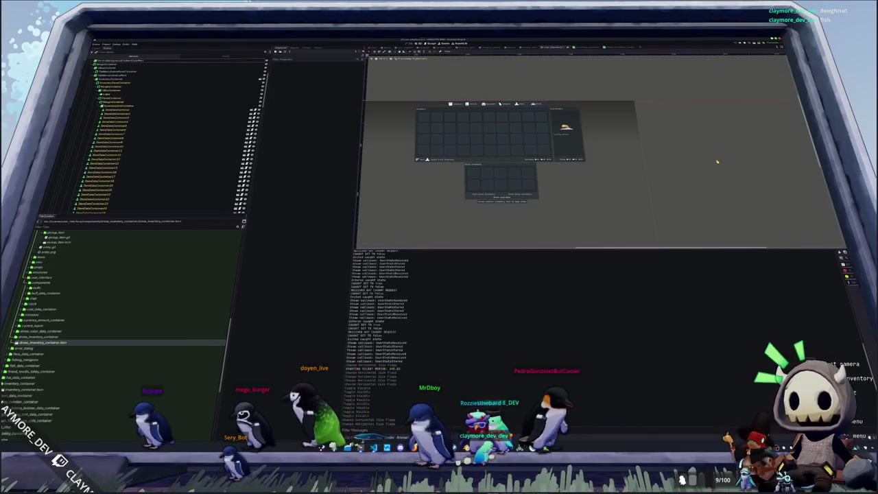
# - Save the inventory scene with the centred drone panel, then bring up global_data.gd in VS Code
pyautogui.hotkey('ctrl', 's')
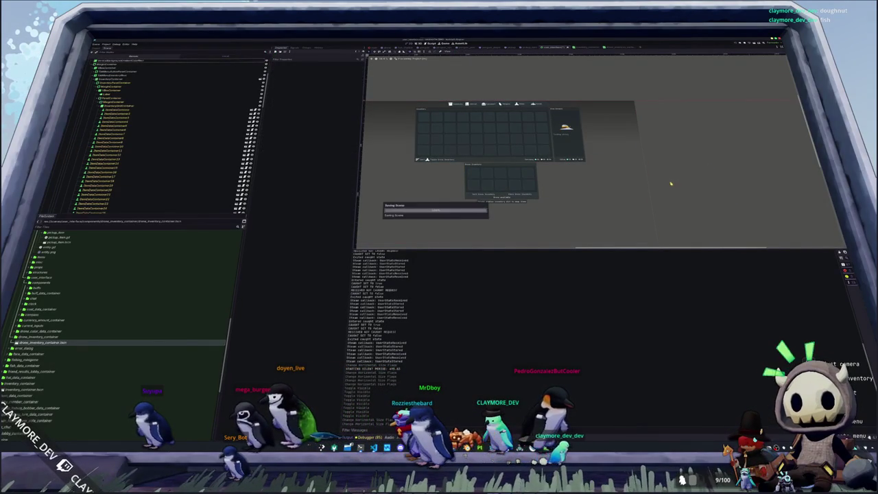
pyautogui.scroll(2, 578, 185)
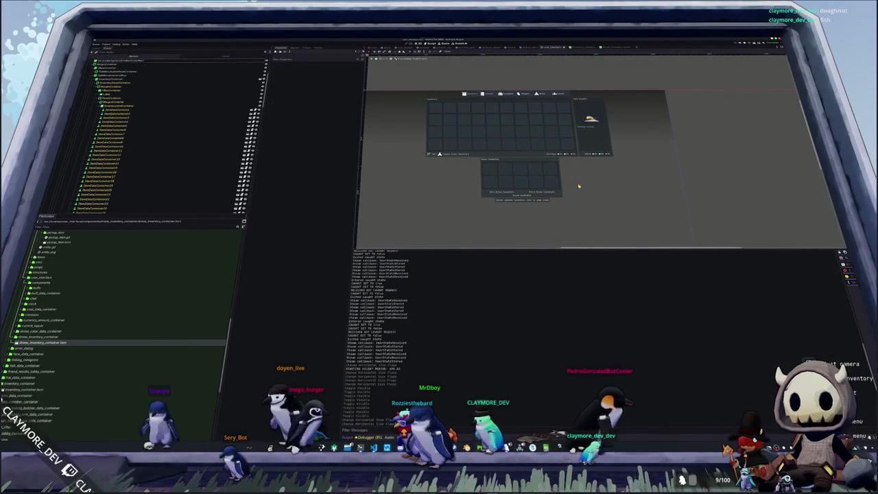
pyautogui.moveTo(578, 185); pyautogui.dragTo(601, 179)
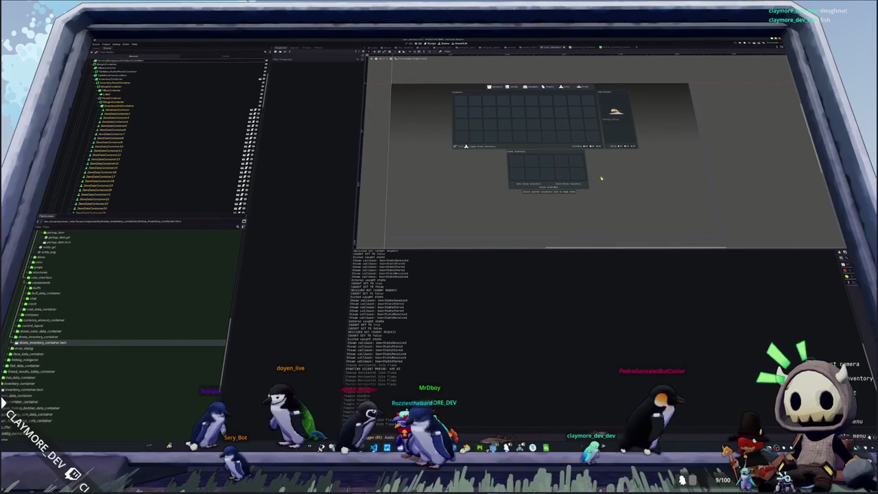
pyautogui.click(537, 185)
pyautogui.hotkey('ctrl', 's')
pyautogui.scroll(-10, 168, 177)
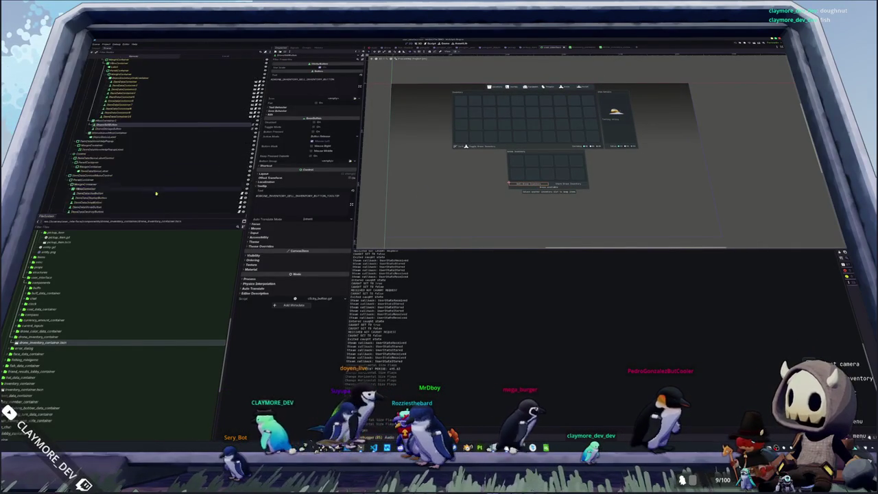
pyautogui.hotkey('alt', 'Tab')
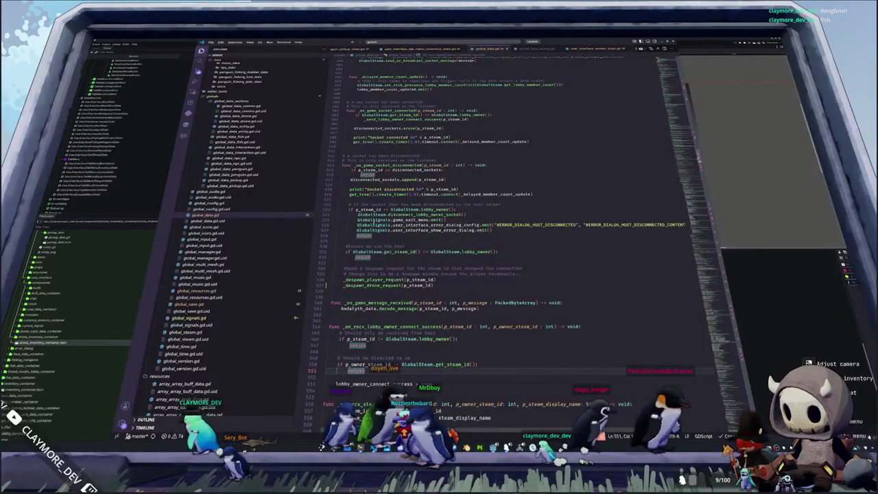
# - Review _update_inventory() in user_interface_tab_menu_inventory_state.gd, then save and run the game with F5
pyautogui.hotkey('ctrl', 'Tab')
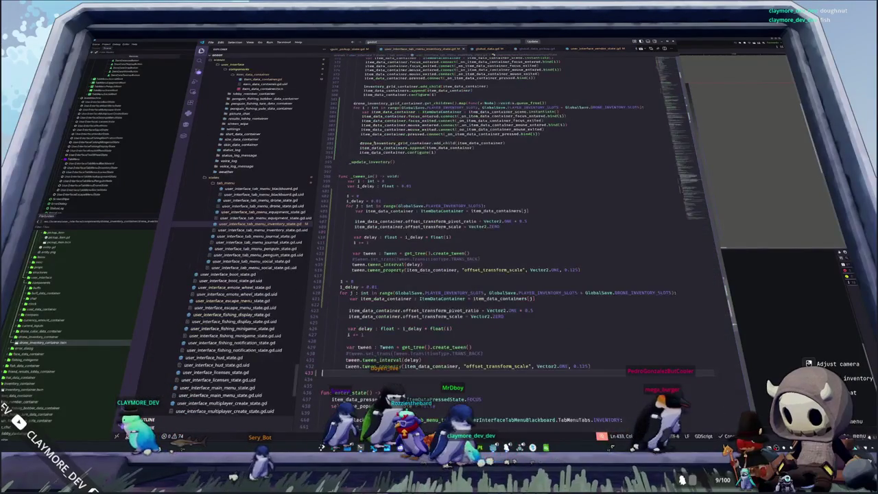
pyautogui.click(354, 168)
pyautogui.scroll(5, 494, 233)
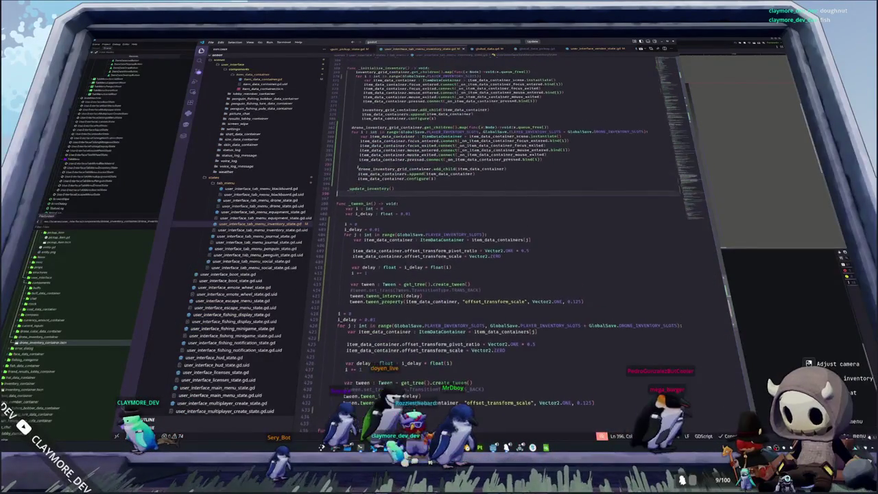
pyautogui.hotkey('ctrl', 's')
pyautogui.press('F5')
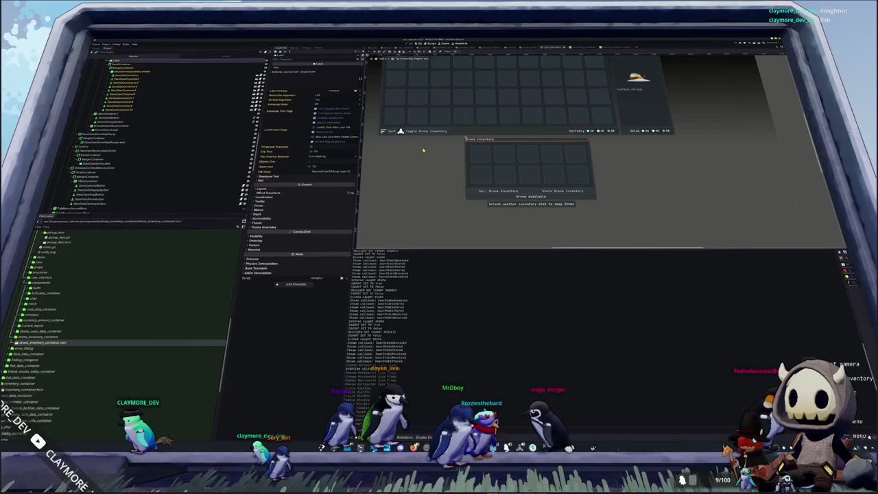
# - Inspect the running game's inventory toggle button, drone inventory title and 'Drone available' labels live
pyautogui.click(452, 133)
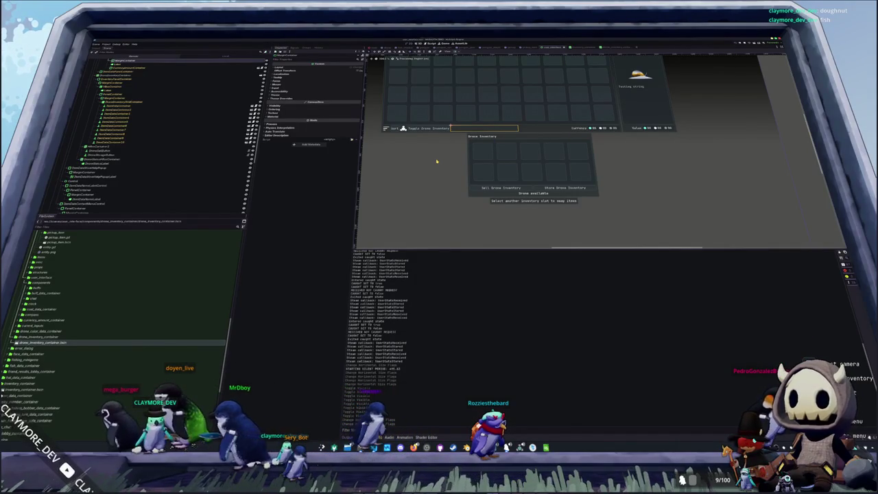
pyautogui.moveTo(436, 161); pyautogui.dragTo(433, 175)
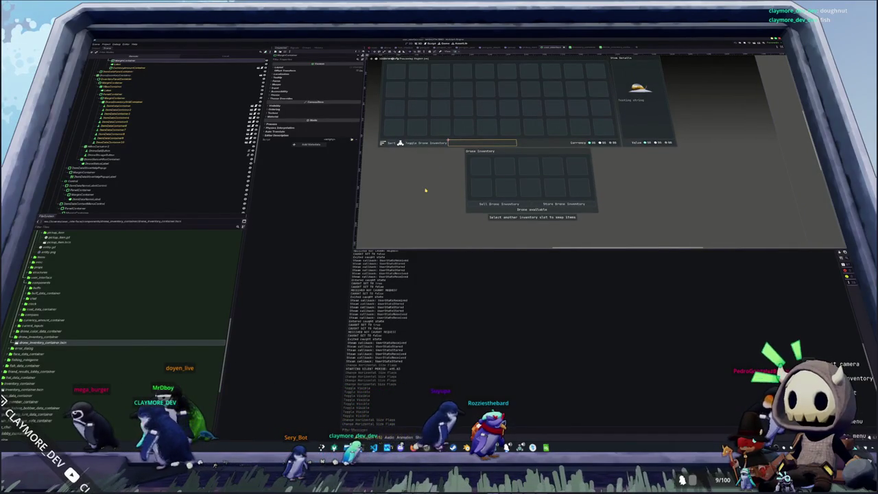
pyautogui.click(588, 151)
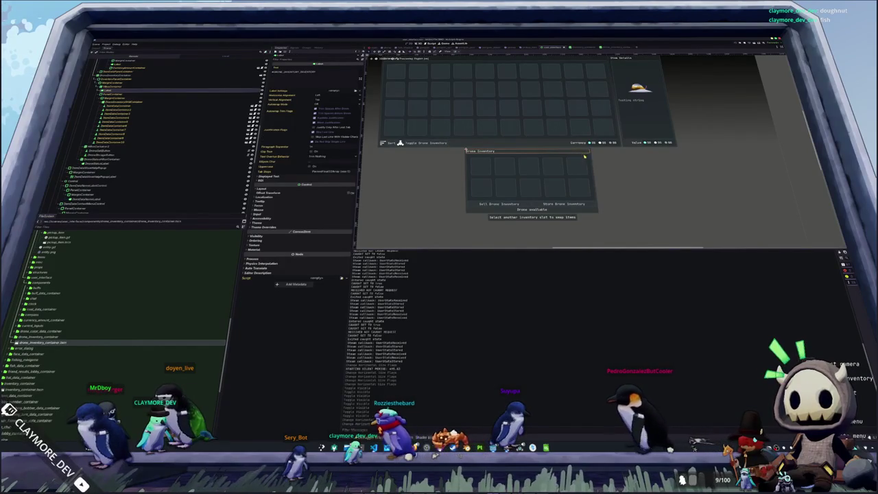
pyautogui.click(507, 211)
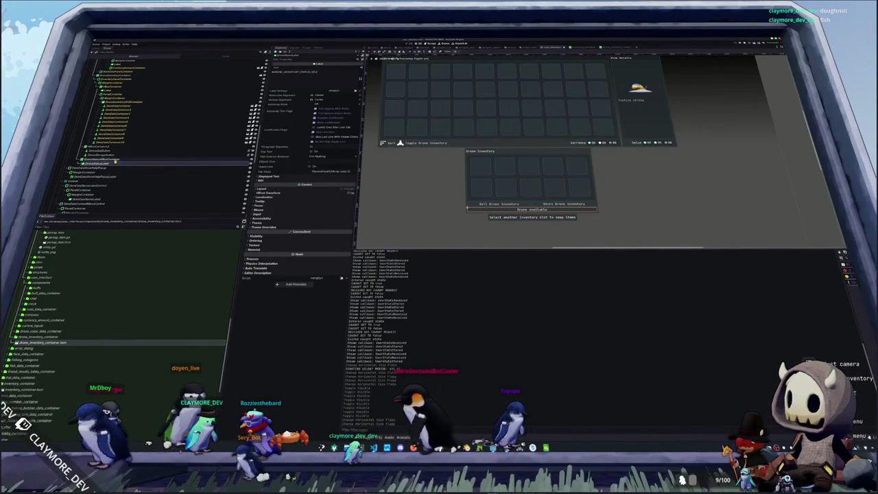
pyautogui.scroll(-5, 308, 165)
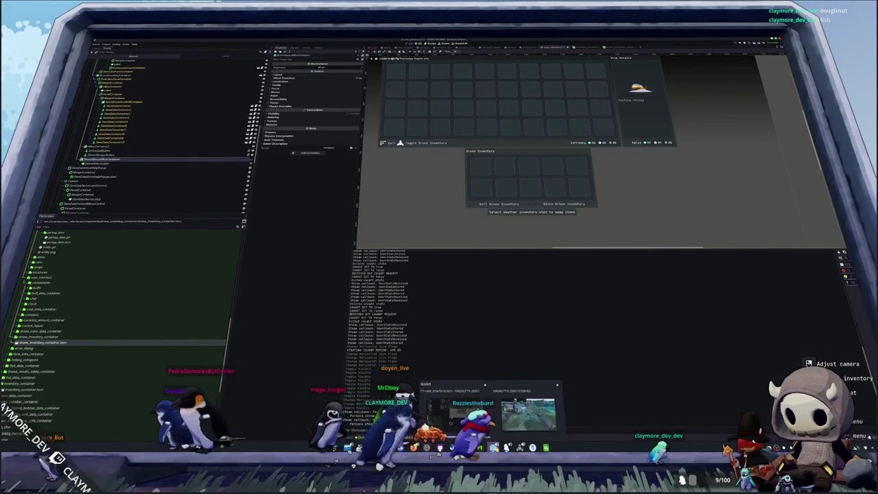
pyautogui.click(542, 411)
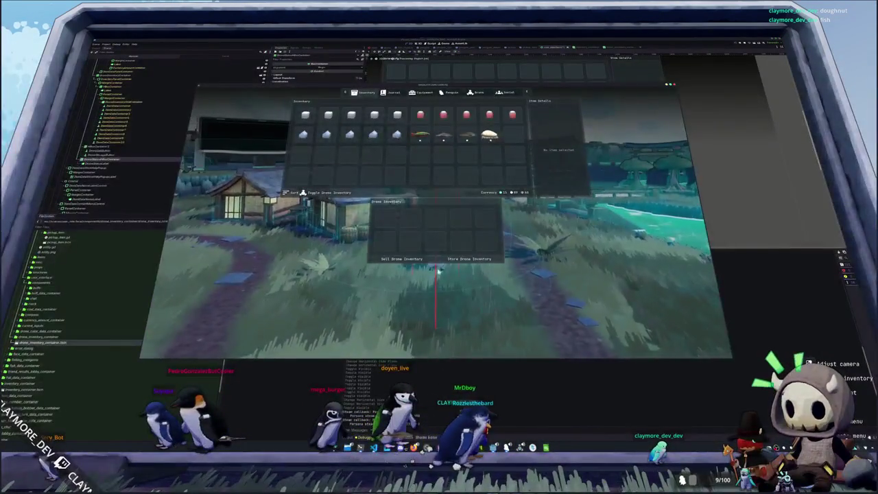
pyautogui.click(335, 193)
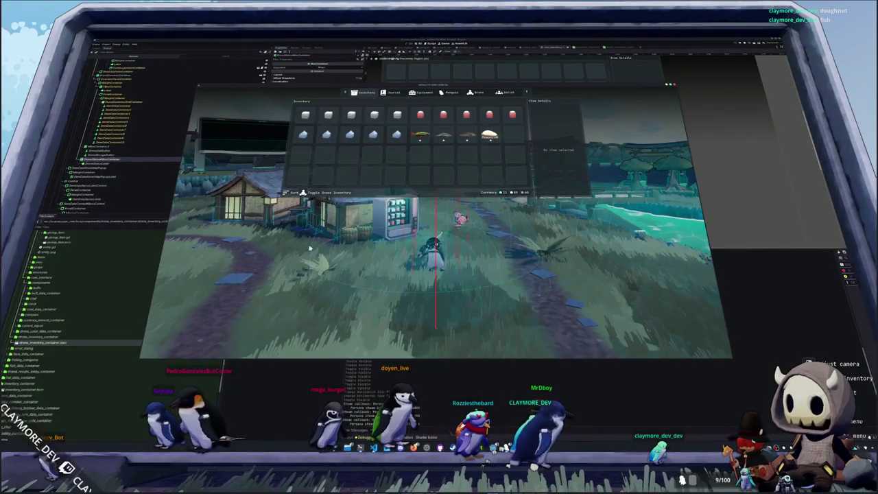
pyautogui.click(336, 193)
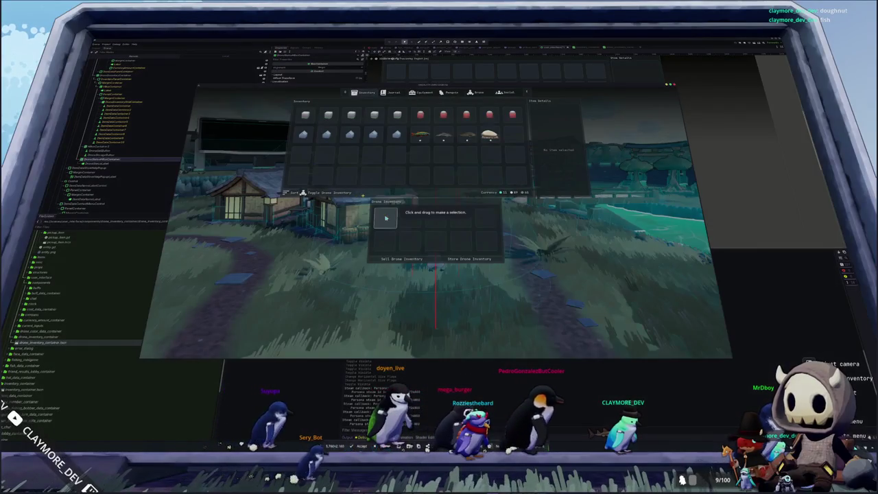
pyautogui.moveTo(358, 195)
pyautogui.mouseDown()
pyautogui.moveTo(499, 244)
pyautogui.moveTo(539, 274)
pyautogui.mouseUp()
pyautogui.press('Escape')
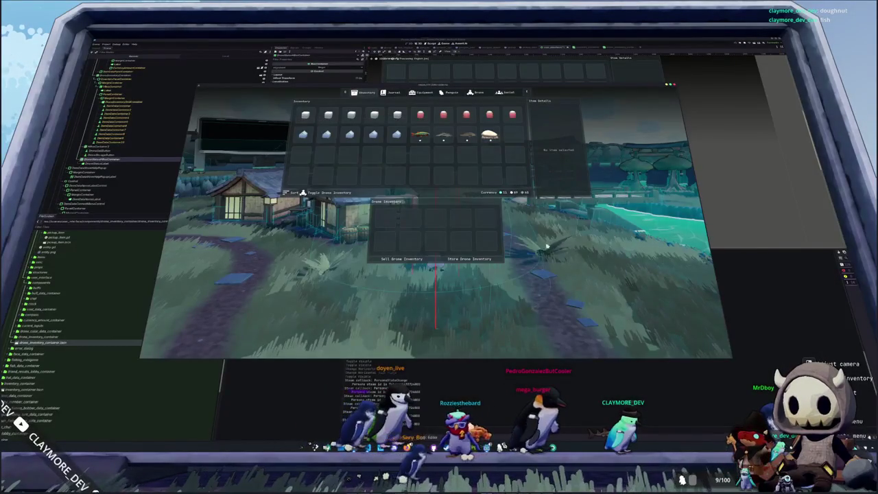
pyautogui.press('Tab')
pyautogui.press('Tab')
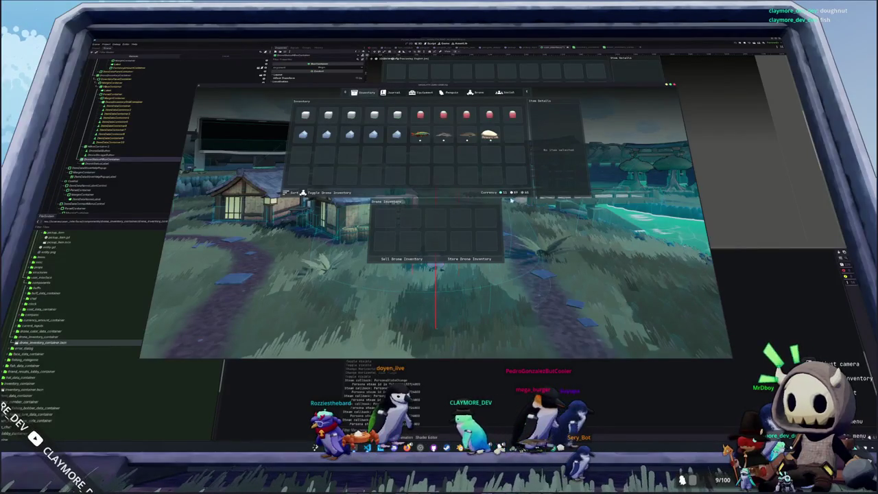
pyautogui.click(478, 92)
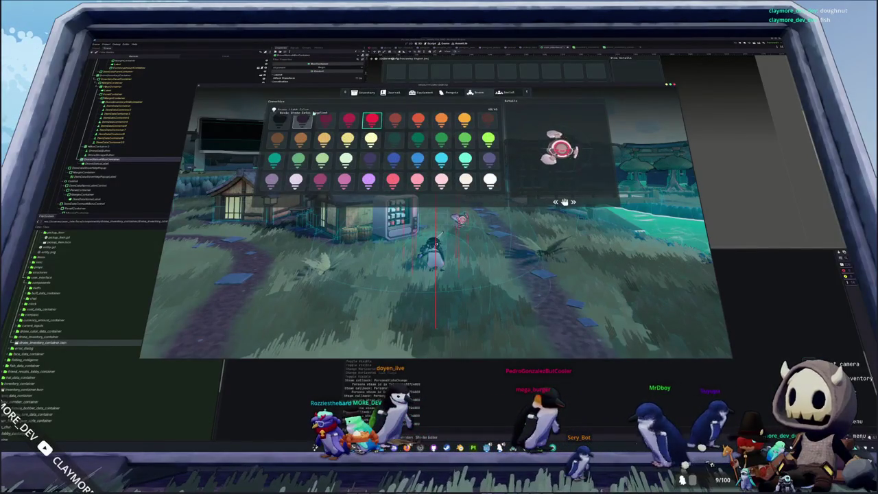
pyautogui.click(364, 94)
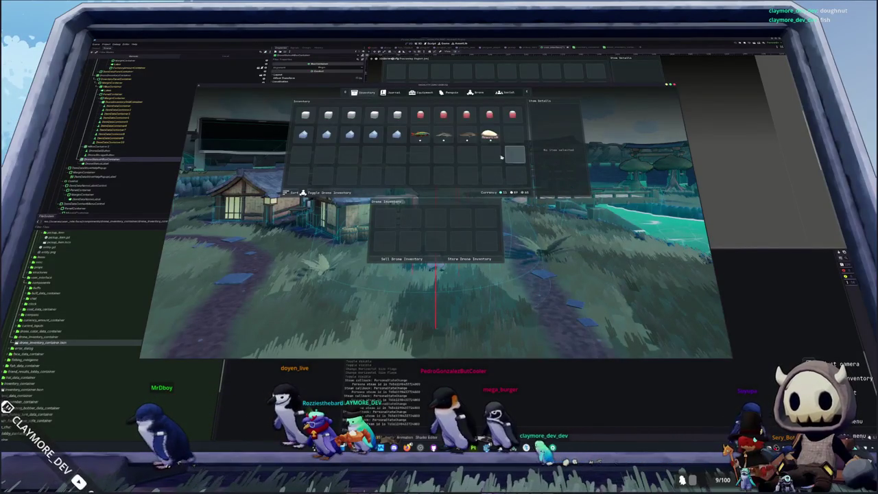
# - Move the snail and three fish into the first drone inventory slots and sort them
pyautogui.click(489, 136)
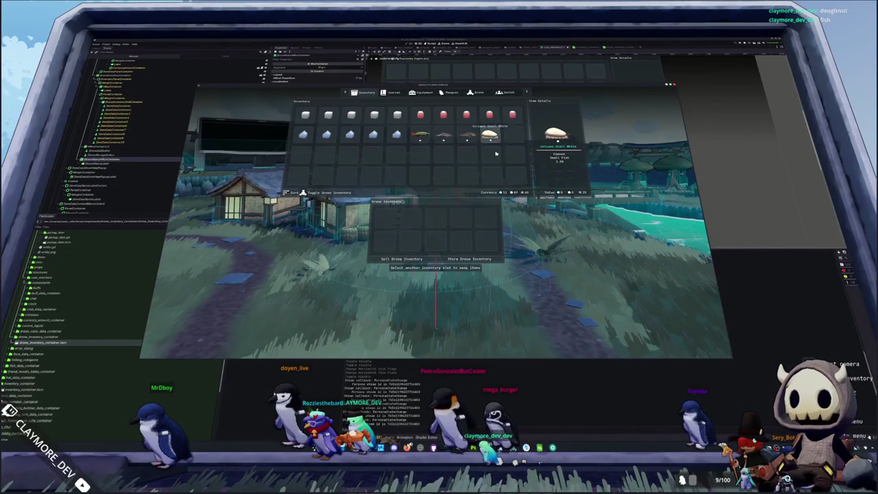
pyautogui.click(489, 215)
pyautogui.click(466, 136)
pyautogui.click(461, 218)
pyautogui.click(443, 136)
pyautogui.click(435, 218)
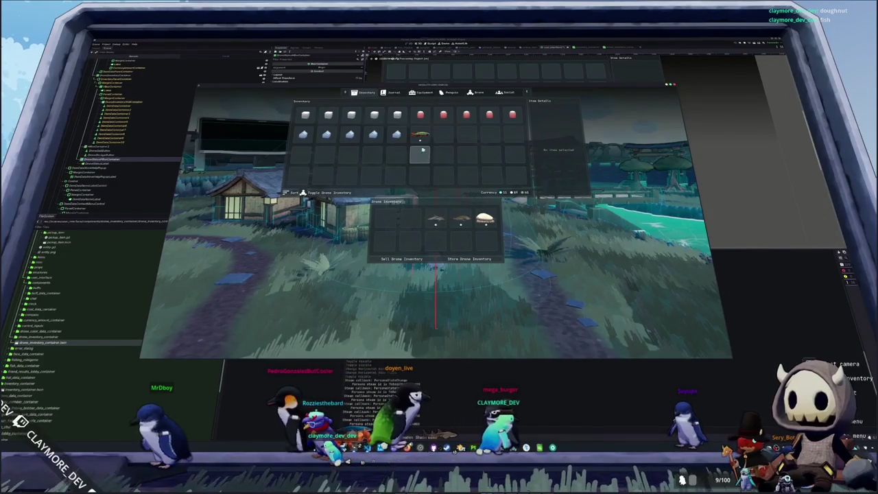
pyautogui.click(420, 135)
pyautogui.click(411, 218)
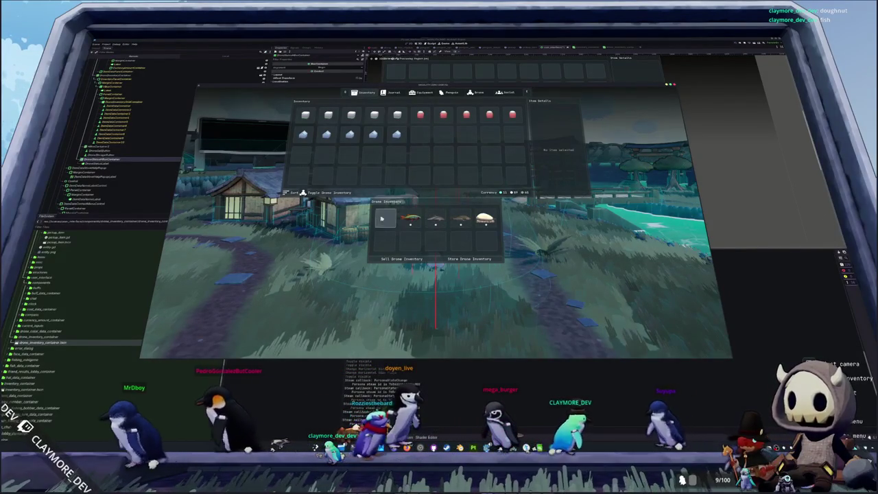
pyautogui.press('r')
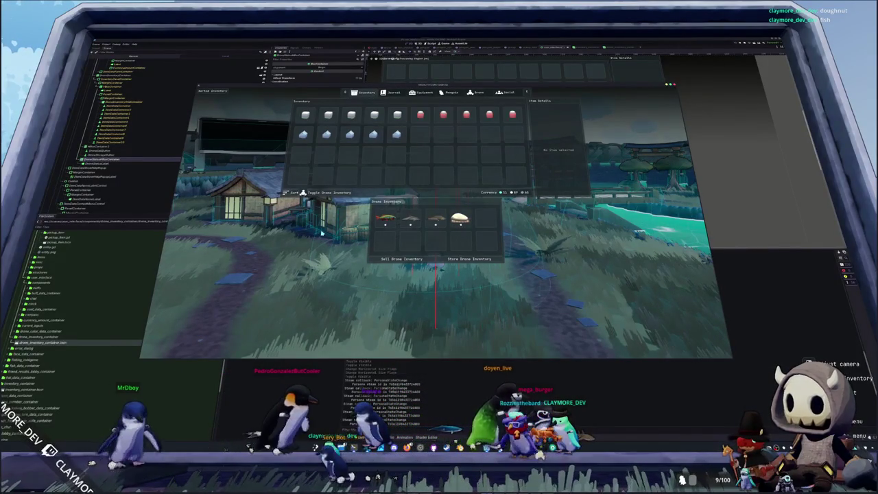
# - Reopen the inventory, hide the drone panel, sort the items, and show the panel again
pyautogui.press('i')
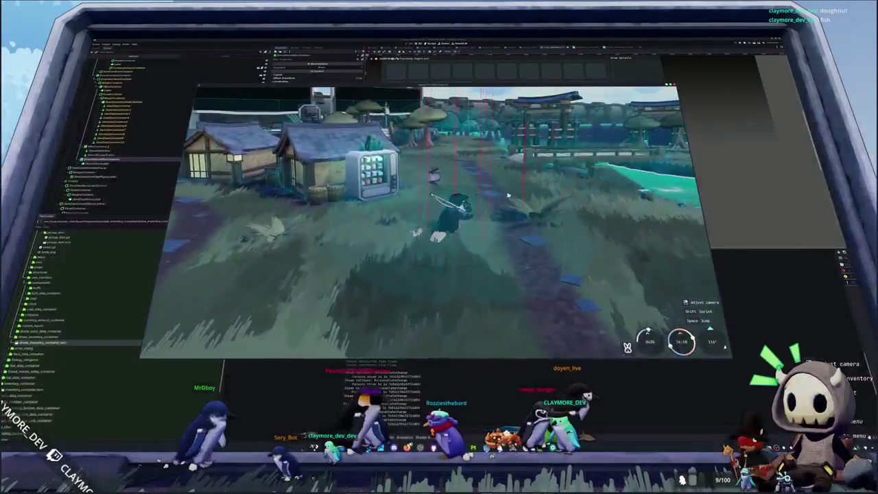
pyautogui.press('i')
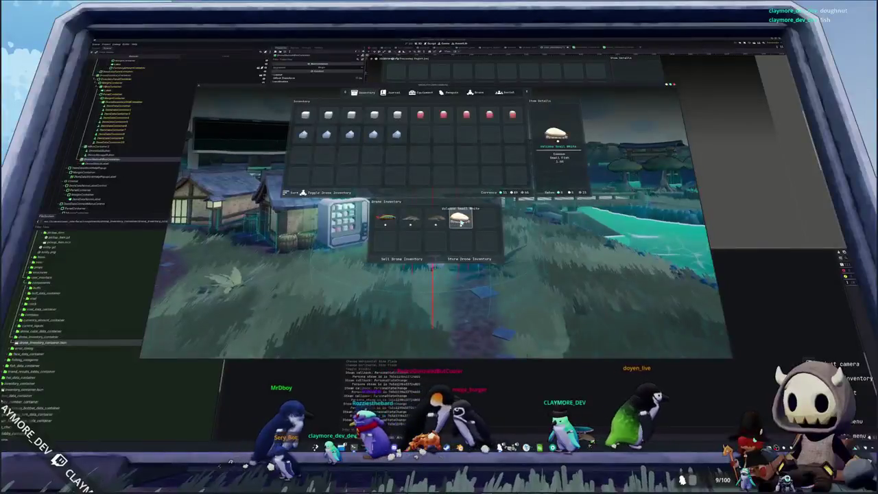
pyautogui.moveTo(393, 223)
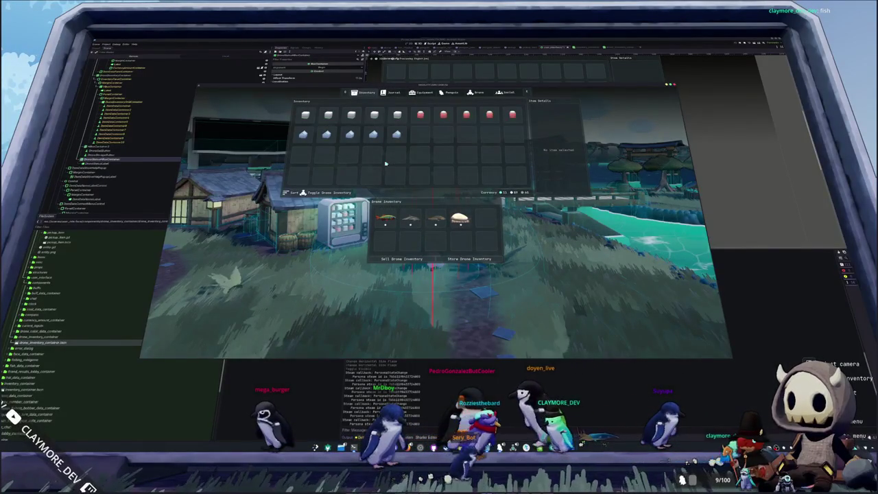
pyautogui.click(328, 193)
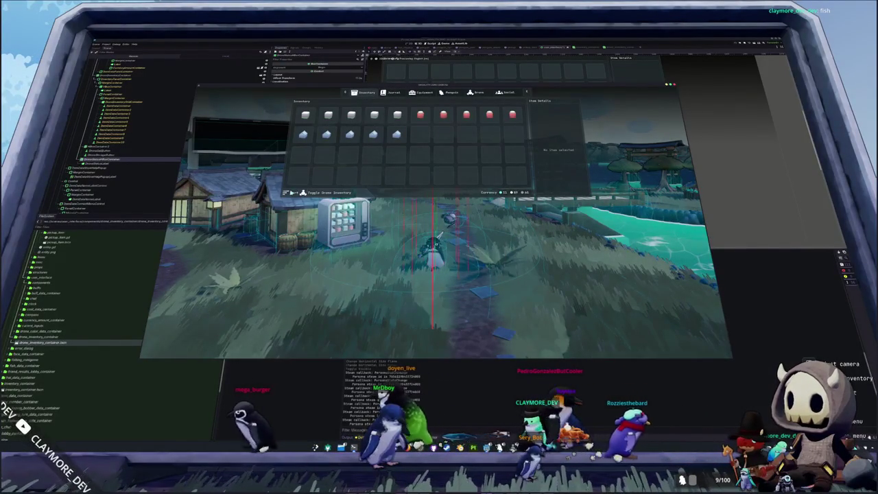
pyautogui.click(293, 193)
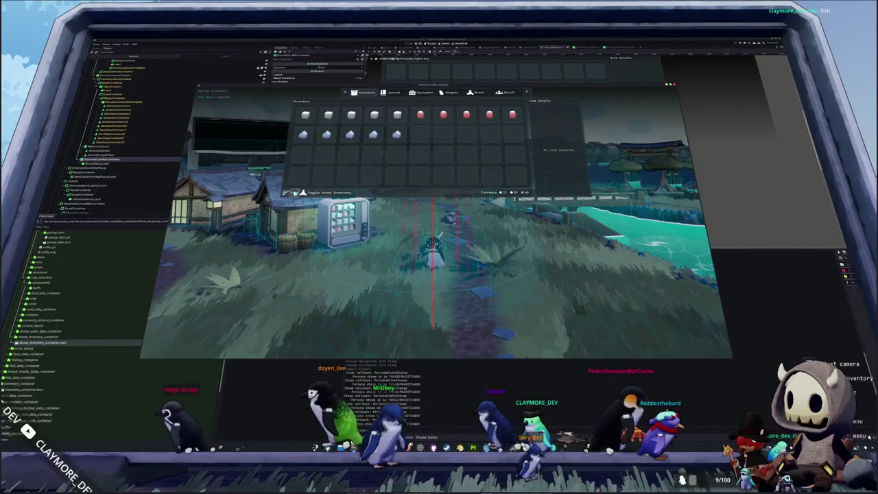
pyautogui.click(328, 193)
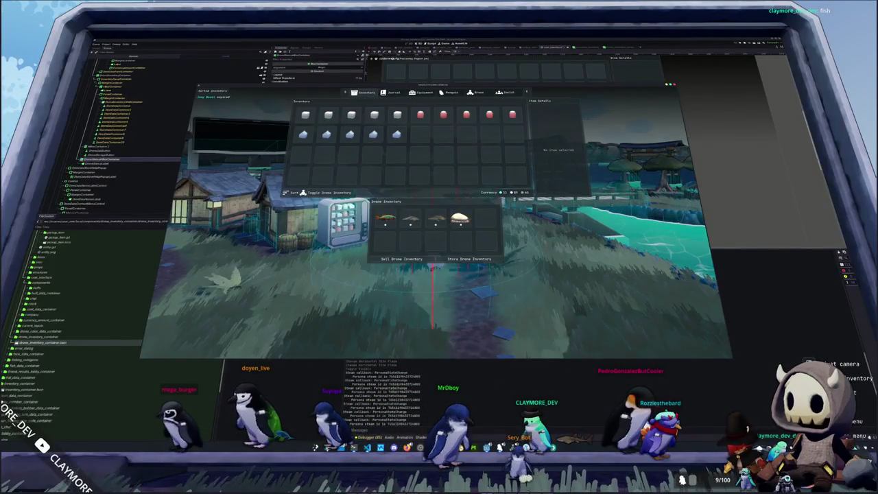
pyautogui.press('Tab')
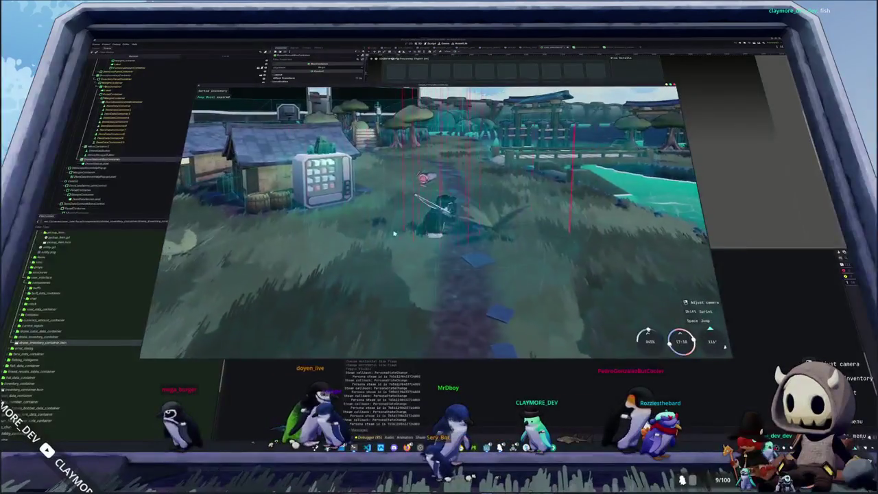
pyautogui.press('Tab')
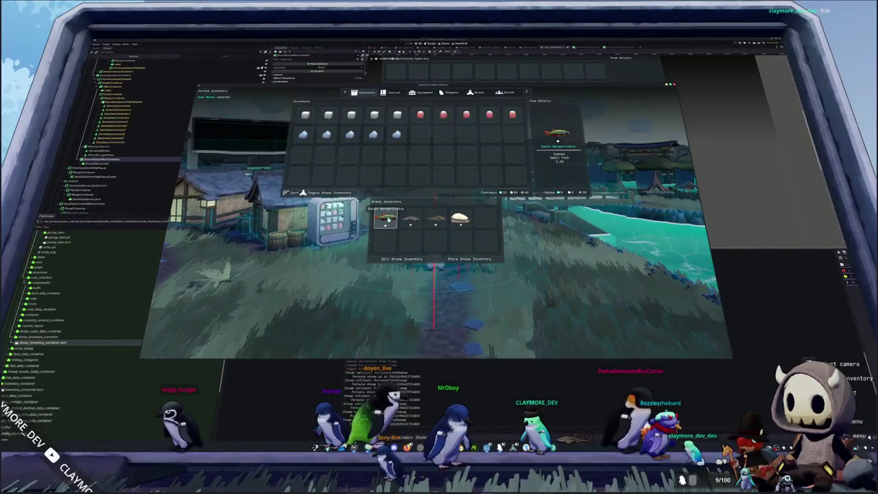
pyautogui.click(328, 192)
pyautogui.press('Tab')
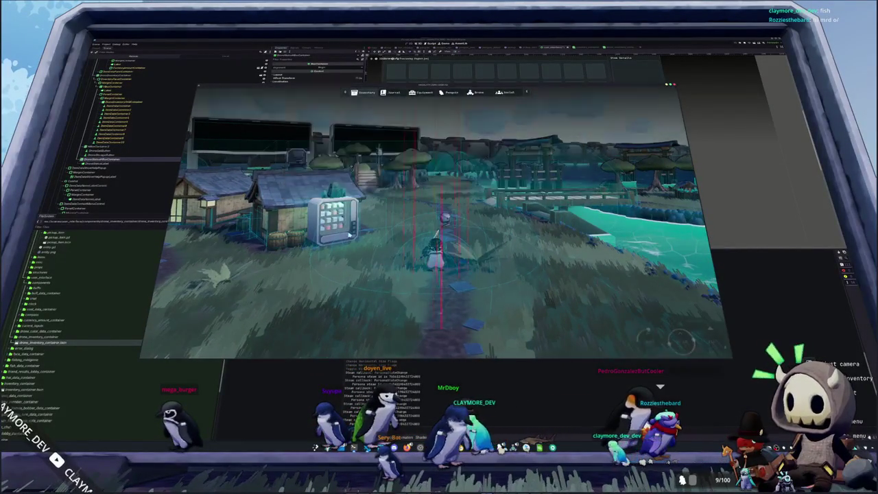
pyautogui.press('Tab')
pyautogui.press('Tab')
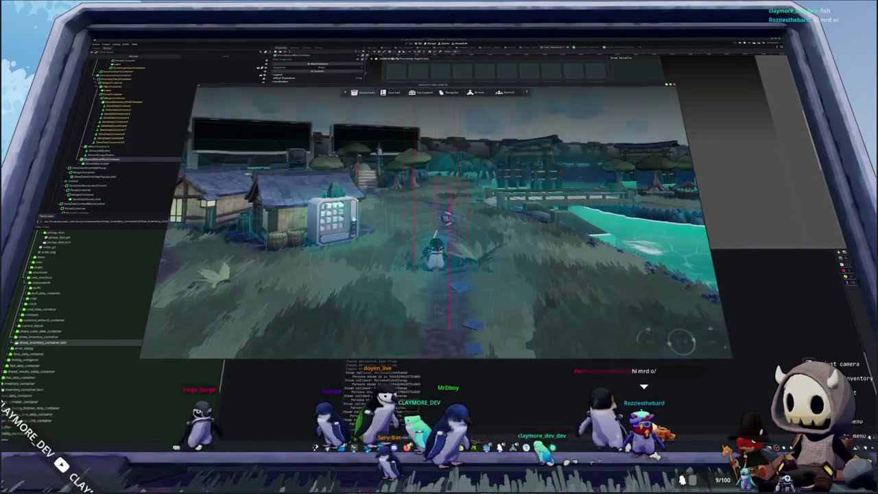
pyautogui.press('Tab')
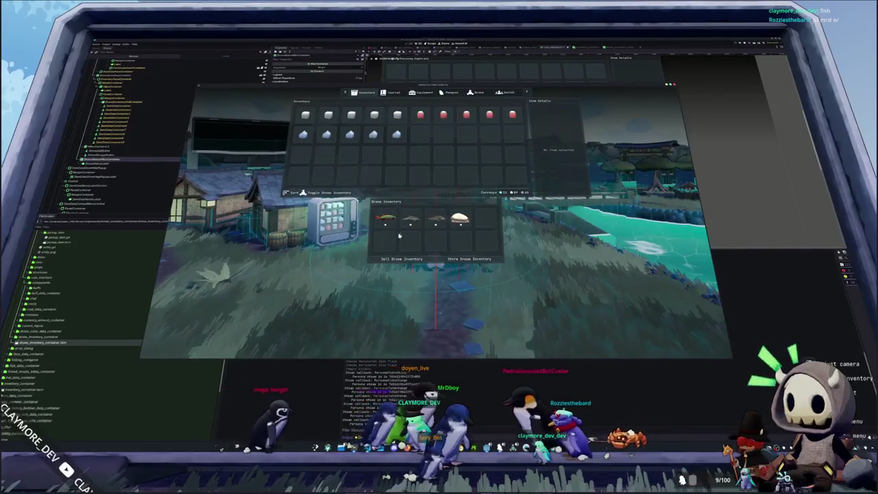
pyautogui.press('Tab')
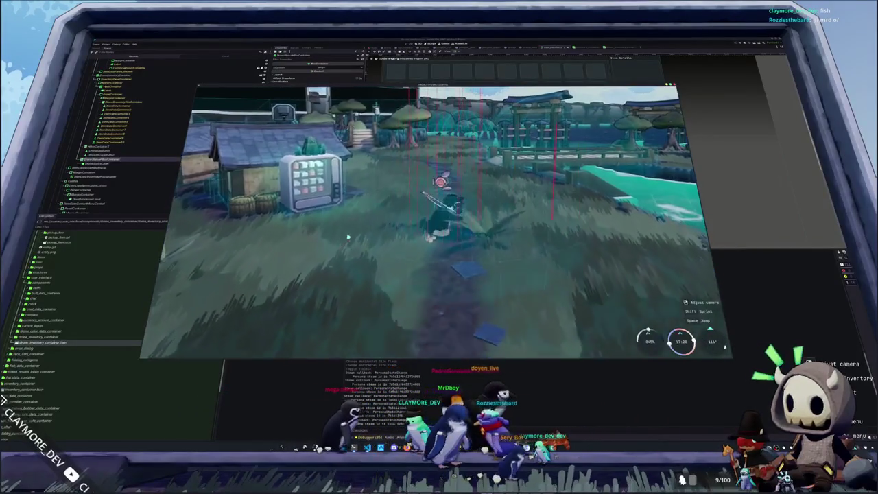
pyautogui.press('Tab')
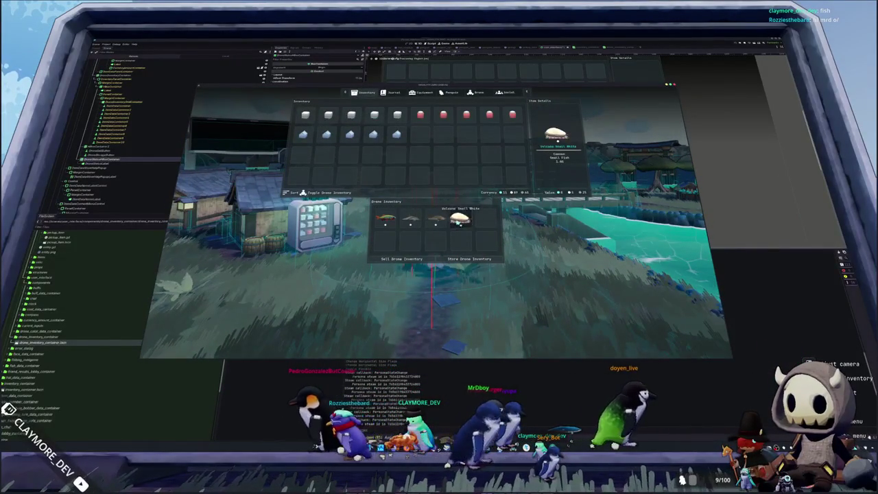
pyautogui.click(469, 238)
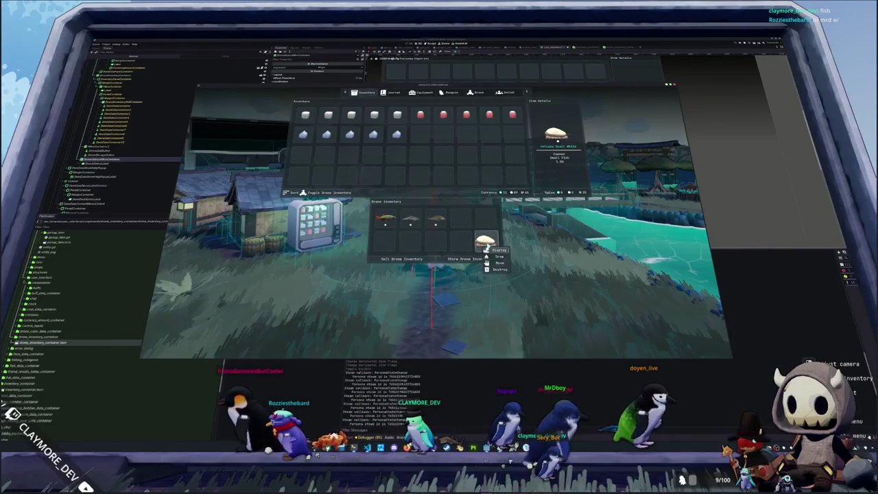
pyautogui.click(459, 220)
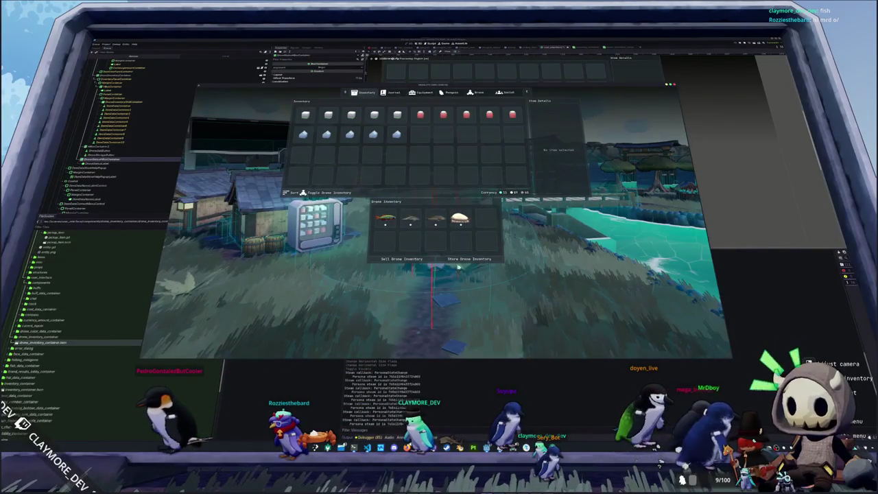
pyautogui.press('Tab')
# - Raise the game's UI Scale to 1.25 in the display settings
pyautogui.press('Escape')
pyautogui.click(434, 149)
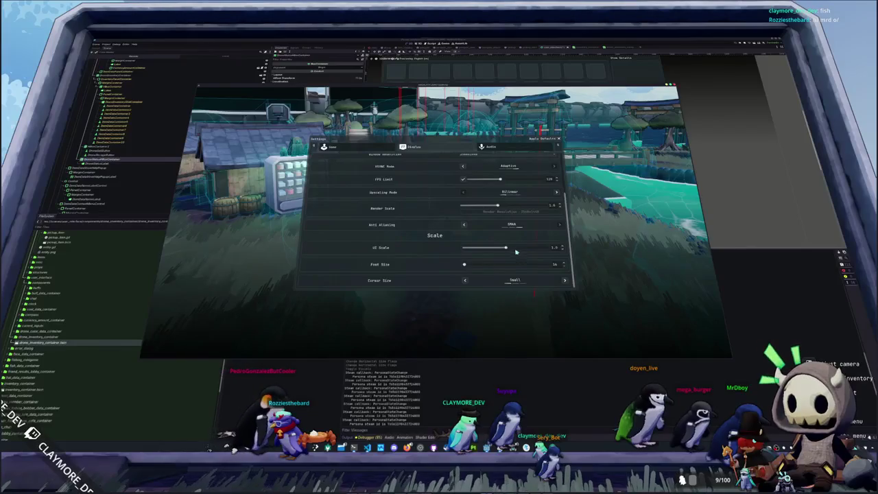
pyautogui.click(526, 250)
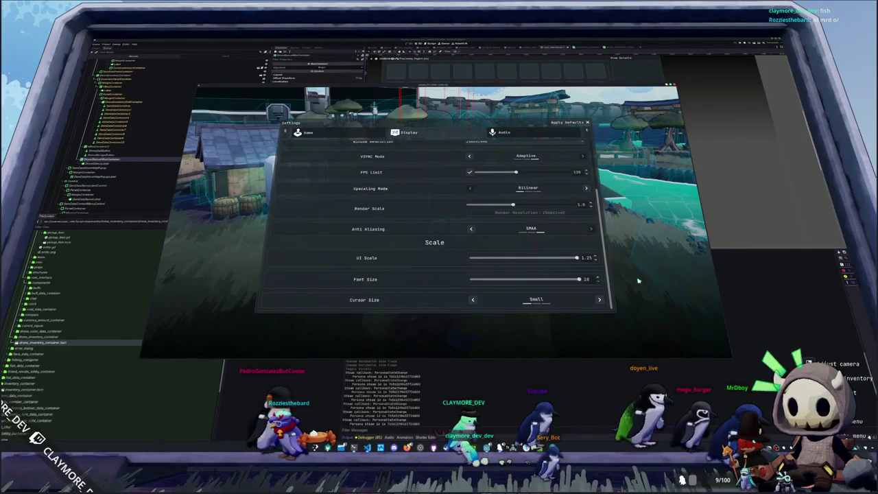
pyautogui.press('Escape')
pyautogui.press('Escape')
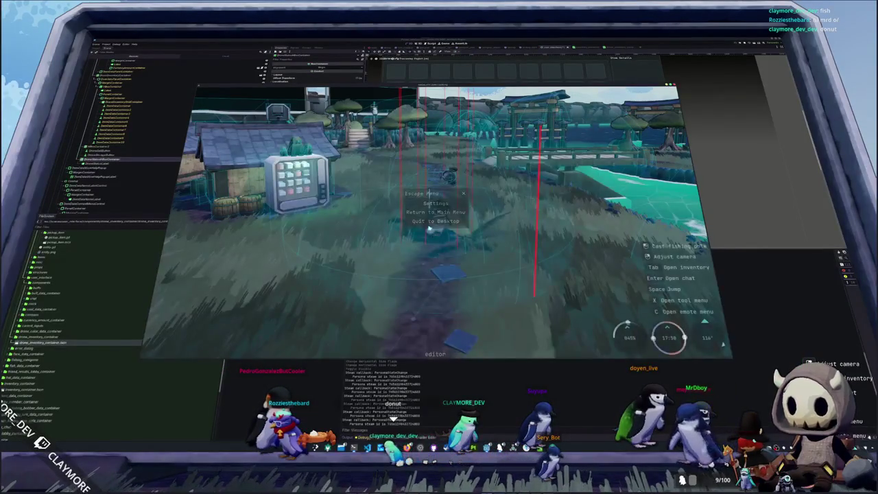
# - Move the Japanese Meagre into the player inventory, sort it, then move the fish back to the drone
pyautogui.press('i')
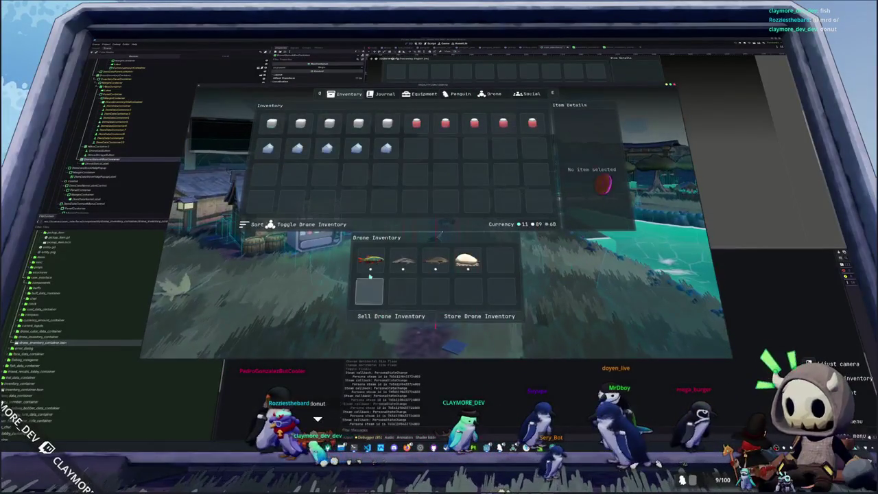
pyautogui.moveTo(478, 268)
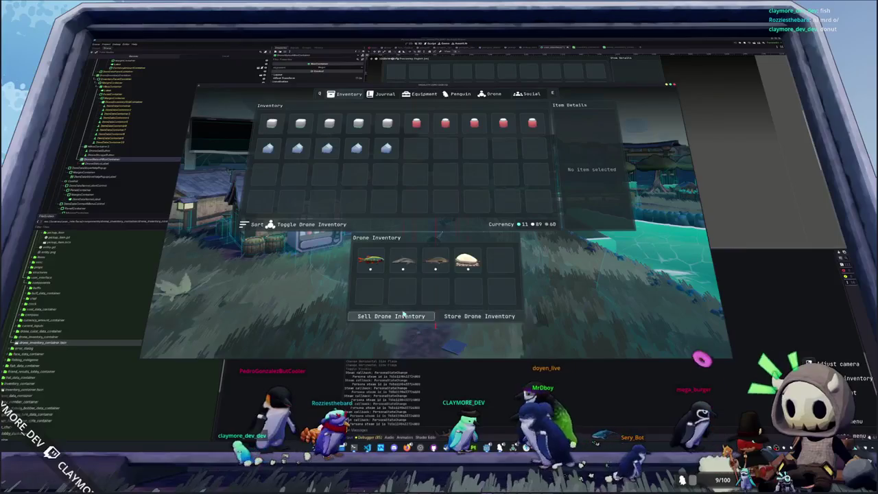
pyautogui.click(432, 261)
pyautogui.click(452, 292)
pyautogui.click(538, 202)
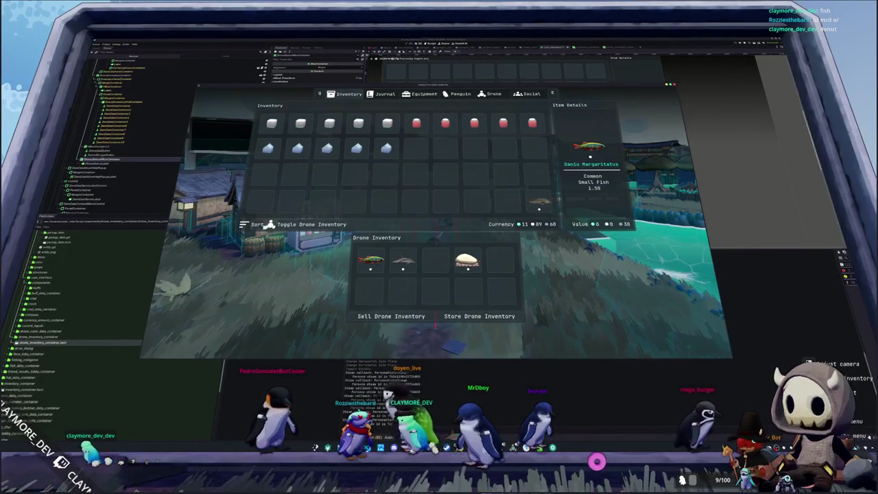
pyautogui.click(254, 224)
pyautogui.click(416, 149)
pyautogui.click(424, 175)
pyautogui.click(468, 260)
# - Move the Volcano Snail White clam into an empty drone slot, sort, and close the inventory
pyautogui.click(434, 260)
pyautogui.click(450, 297)
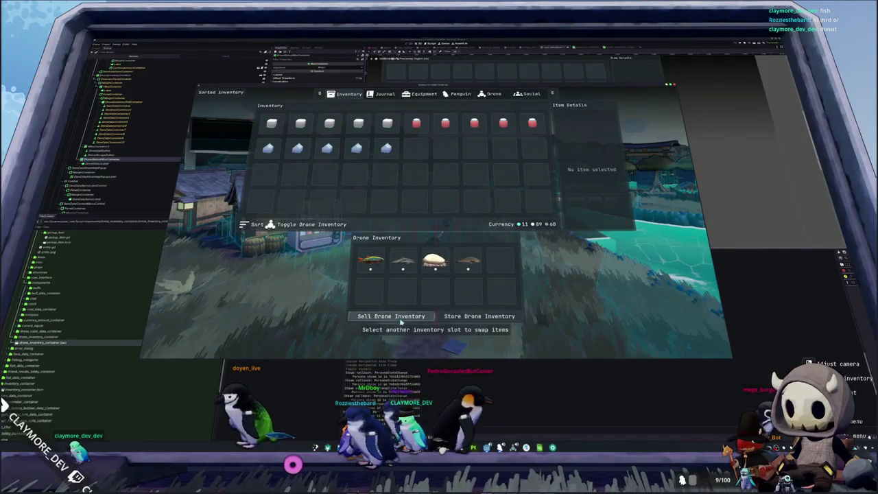
pyautogui.click(269, 203)
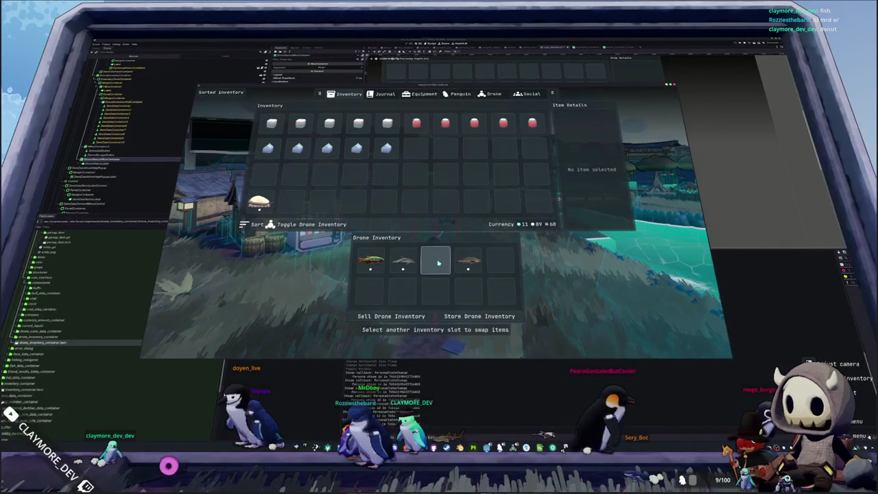
pyautogui.rightClick(259, 204)
pyautogui.click(259, 231)
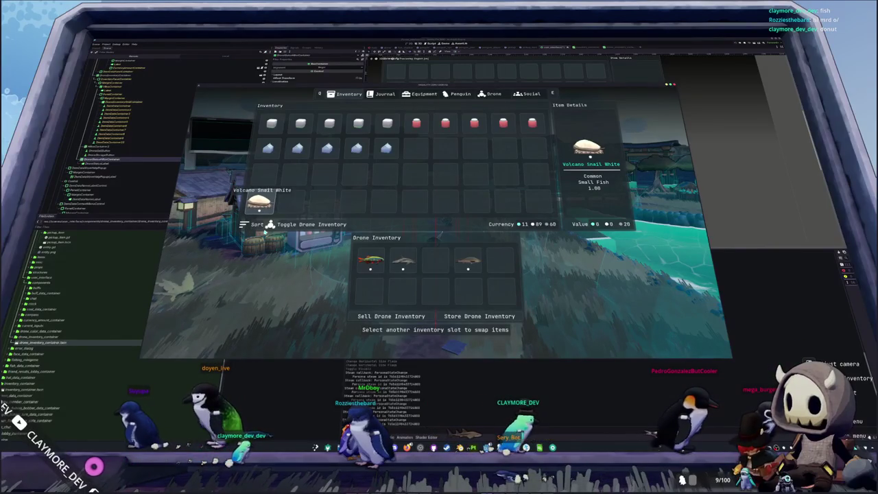
pyautogui.click(500, 261)
pyautogui.click(255, 225)
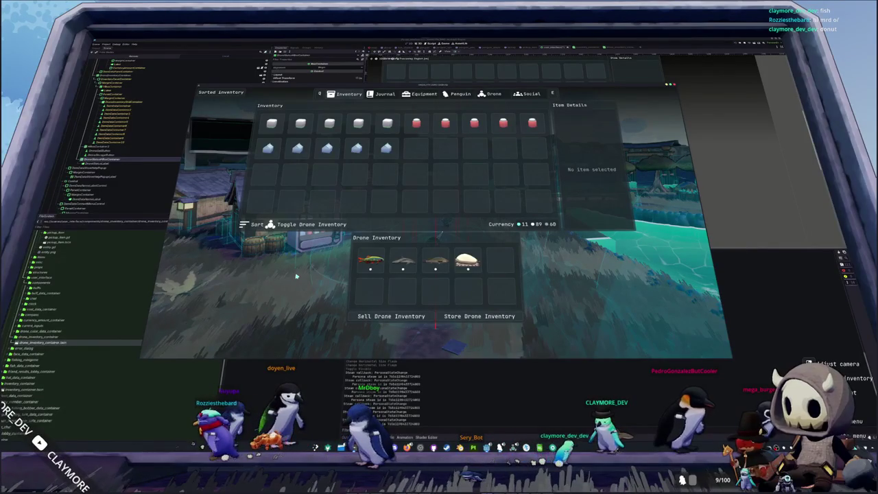
pyautogui.press('Tab')
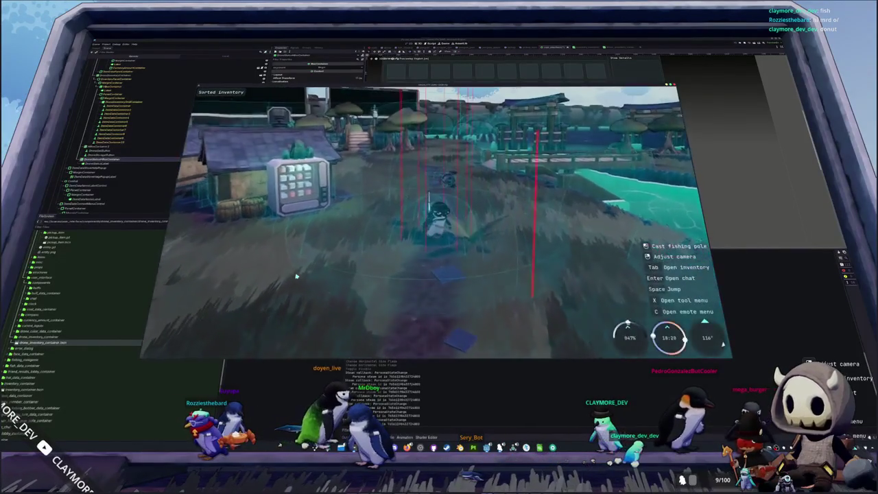
# - Stop the game with F8 and select the MarginContainer and its parent container in the Scene dock
pyautogui.press('F8')
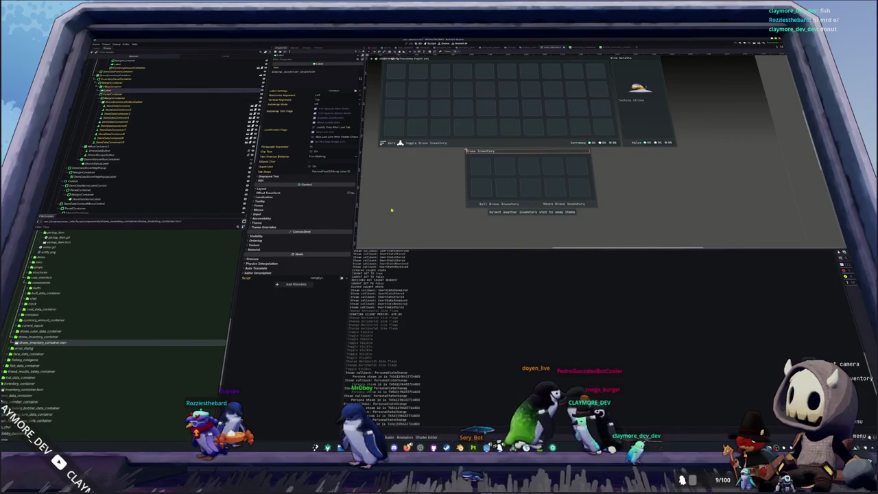
pyautogui.scroll(2, 171, 137)
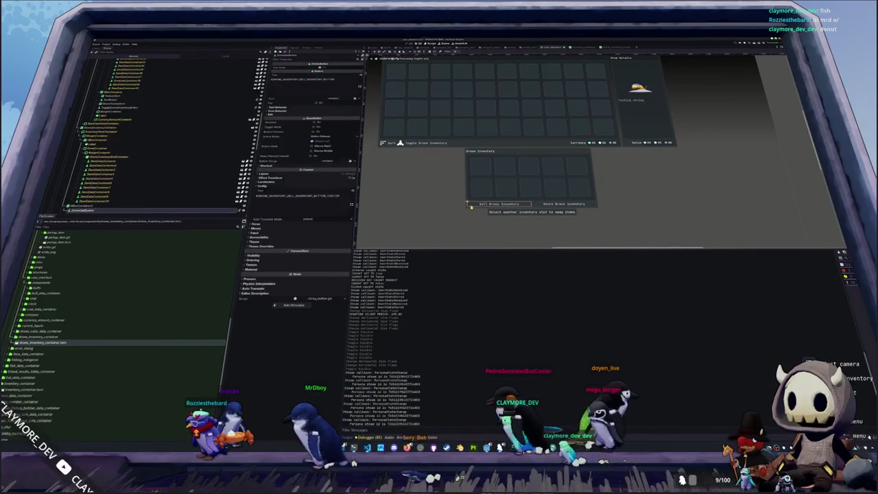
pyautogui.click(93, 135)
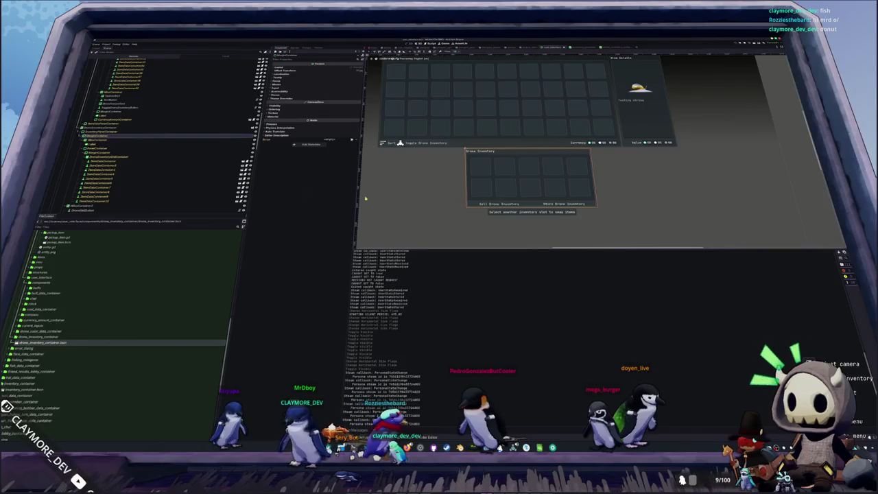
pyautogui.click(116, 128)
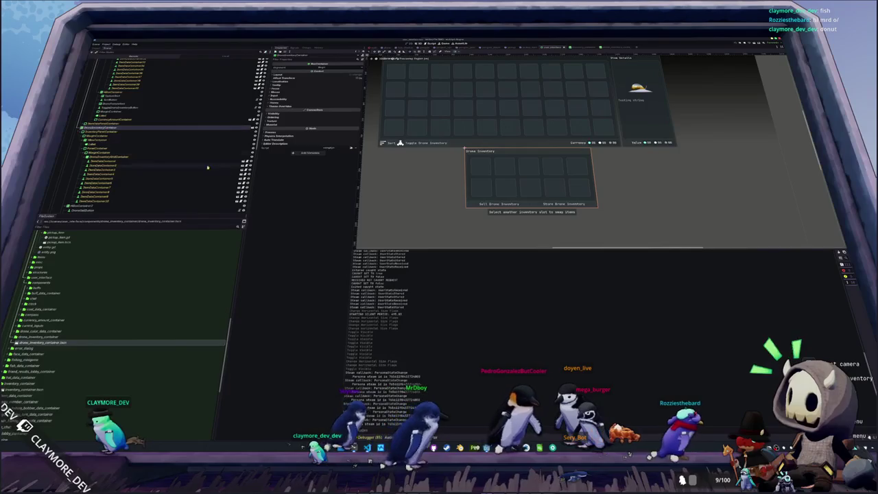
# - Re-centre the inventory UI in the 2D viewport and clear the Output log
pyautogui.scroll(-2, 420, 203)
pyautogui.scroll(1, 422, 204)
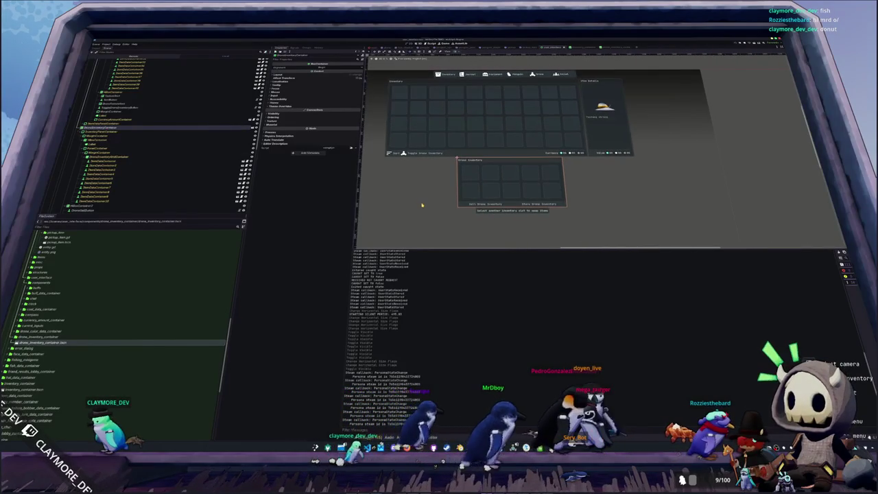
pyautogui.moveTo(419, 195); pyautogui.dragTo(480, 186)
pyautogui.scroll(-3, 506, 182)
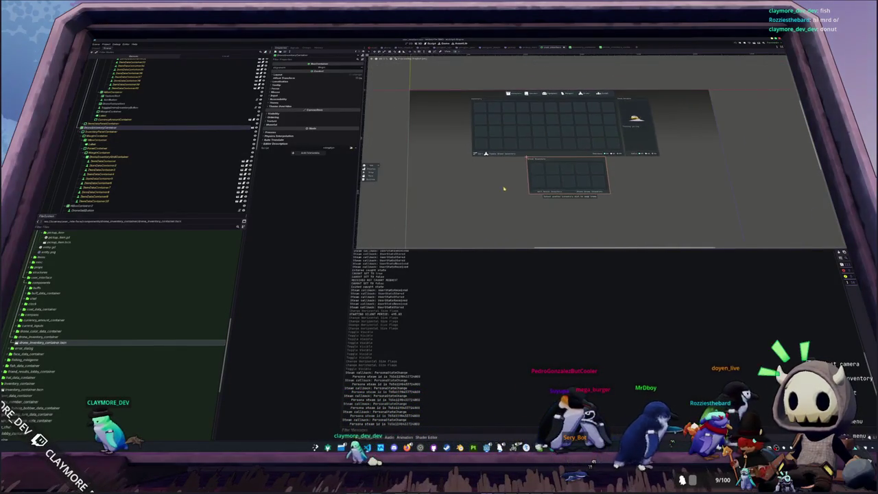
pyautogui.scroll(3, 480, 194)
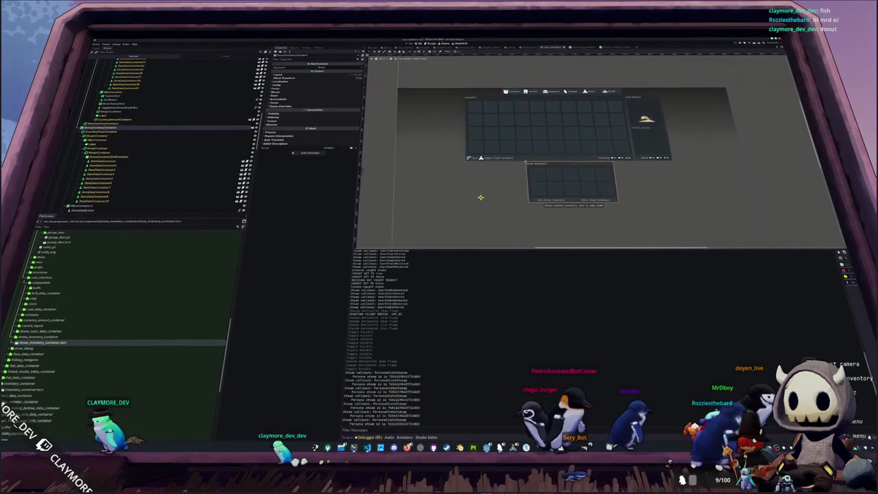
pyautogui.moveTo(484, 203); pyautogui.dragTo(466, 220)
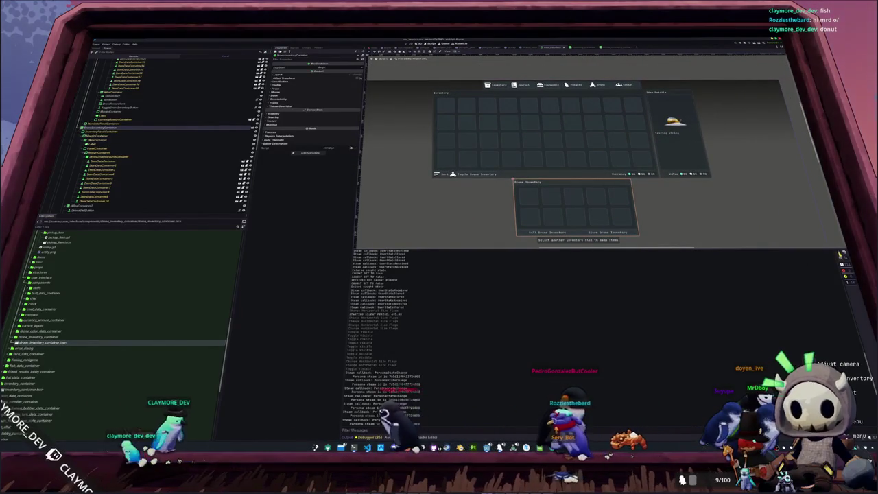
pyautogui.press('F5')
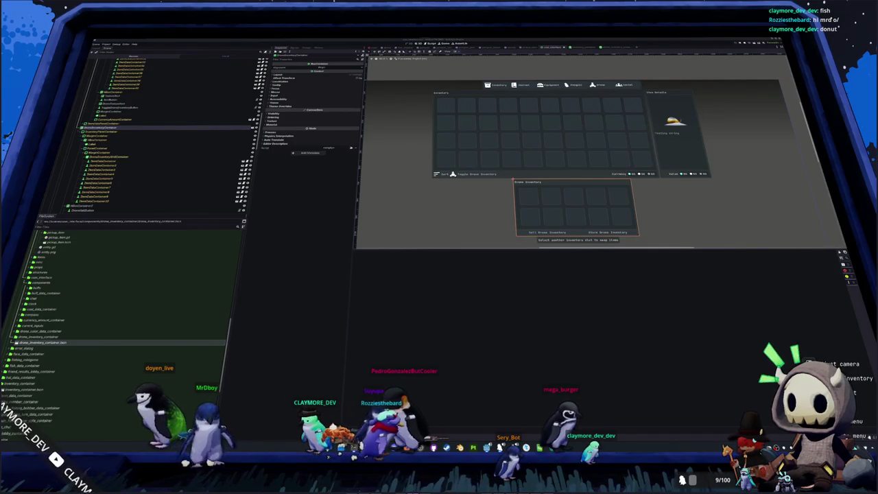
# - Briefly show Chrome's helmet-hiding search results, return to Godot, then switch to VS Code
pyautogui.hotkey('alt', 'Tab')
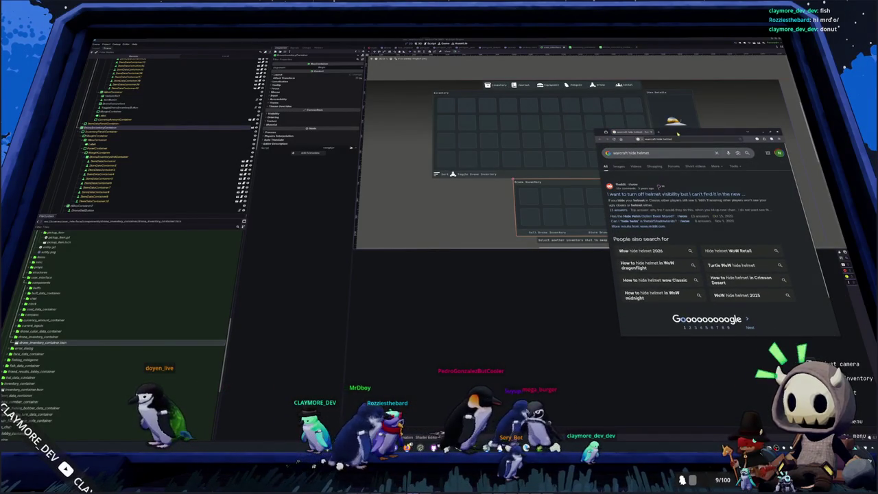
pyautogui.hotkey('alt', 'Tab')
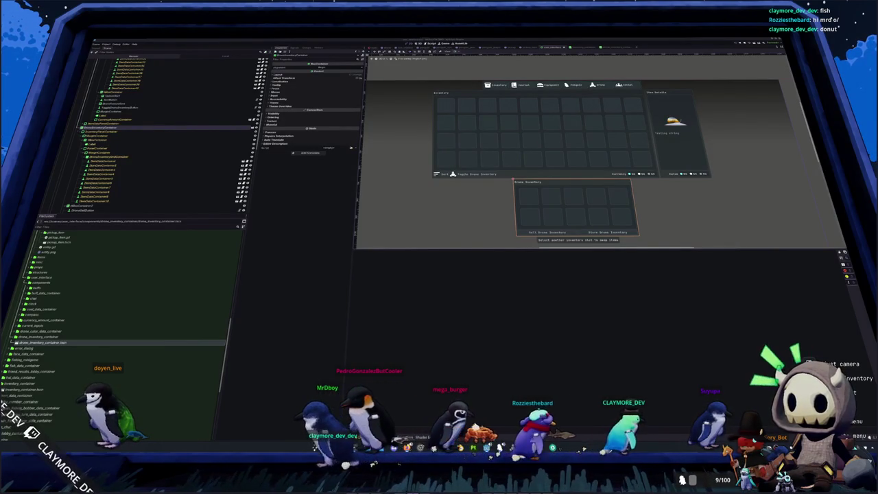
pyautogui.scroll(-3, 630, 152)
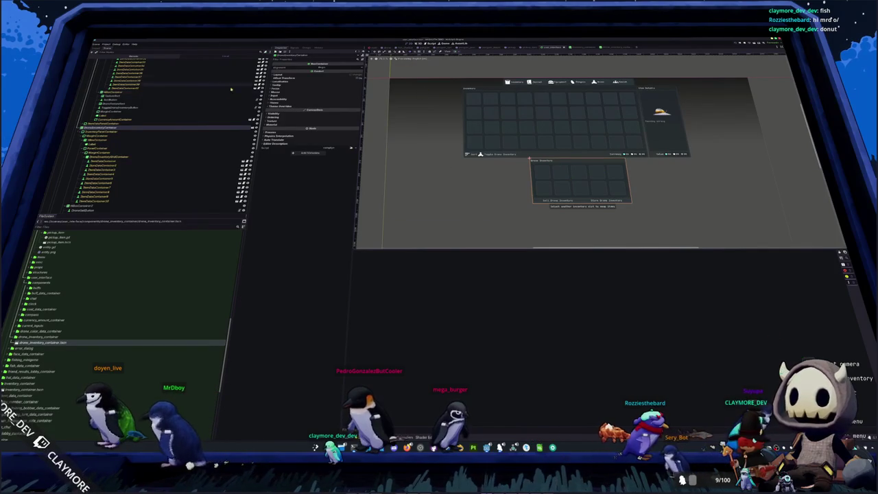
pyautogui.scroll(5, 109, 130)
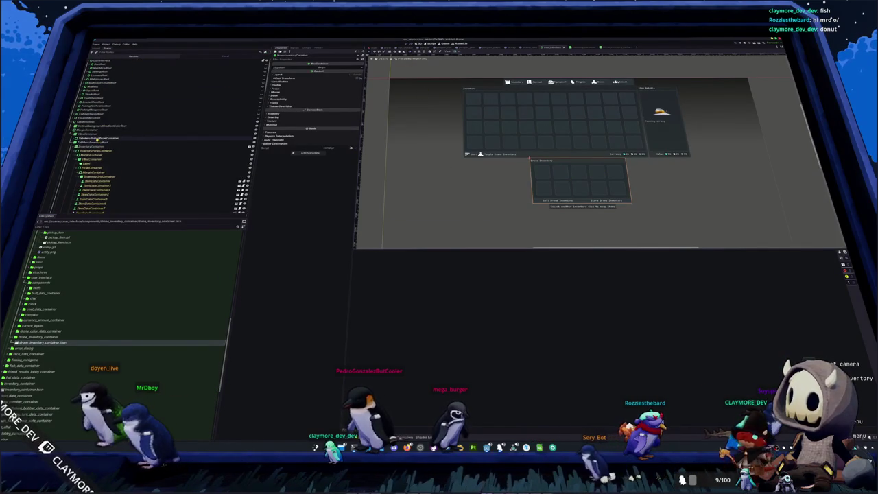
pyautogui.hotkey('alt', 'Tab')
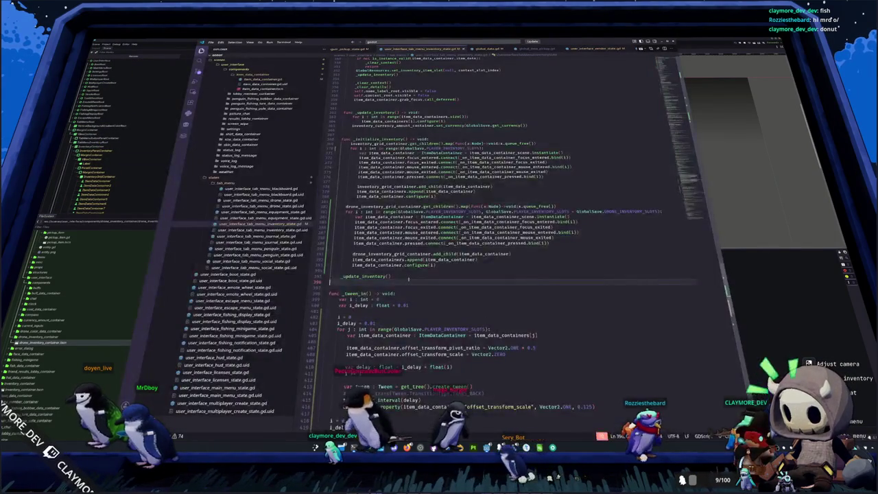
# - Open global_save.gd through the quick file search with 'global'
pyautogui.click(343, 272)
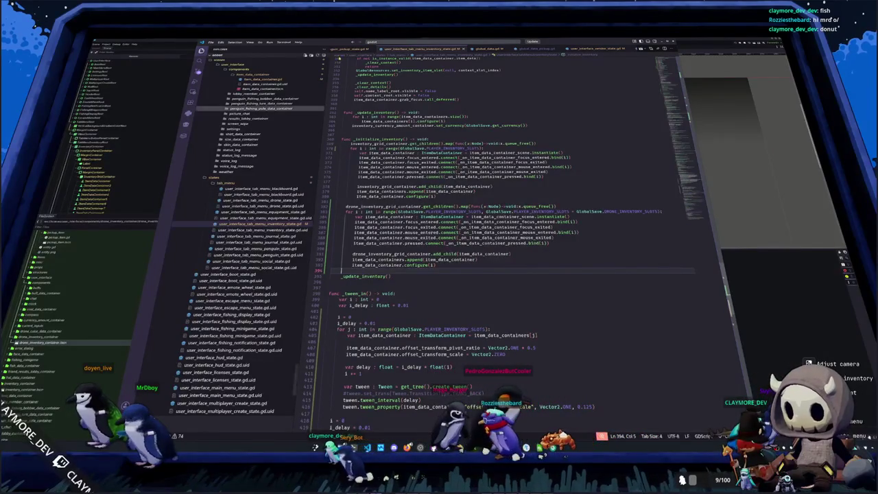
pyautogui.scroll(-5, 384, 49)
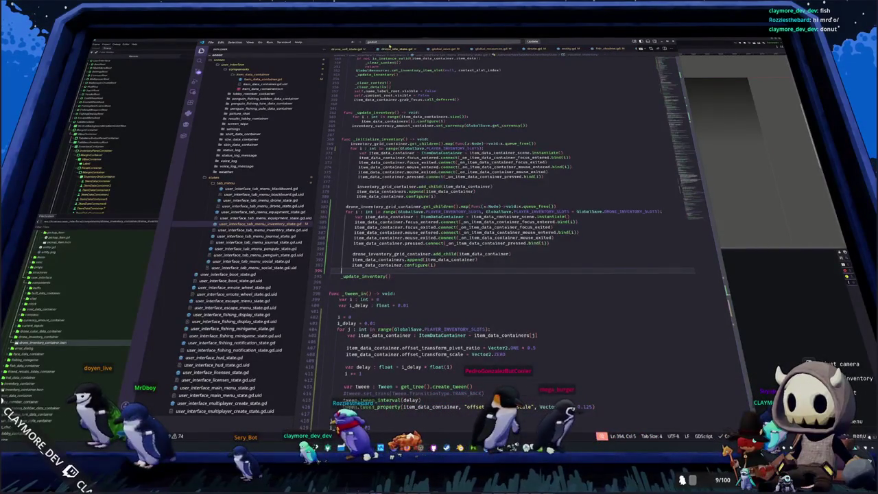
pyautogui.click(384, 43)
pyautogui.write('global_s')
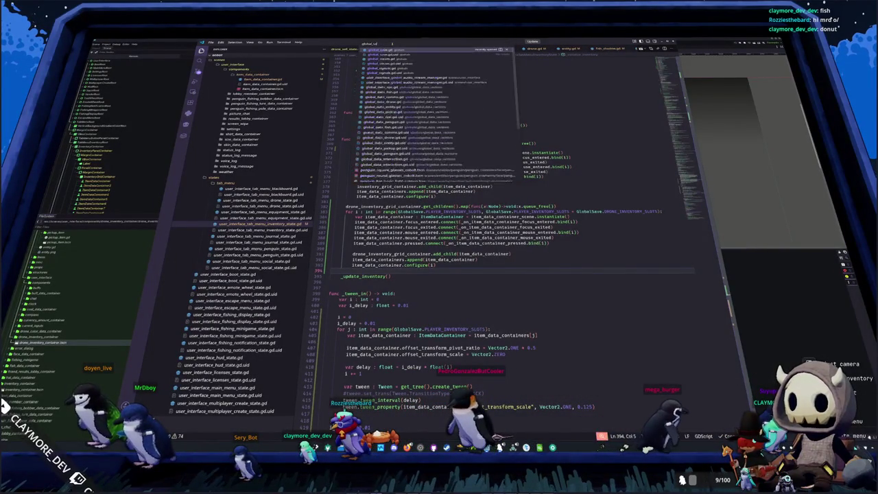
pyautogui.press('Return')
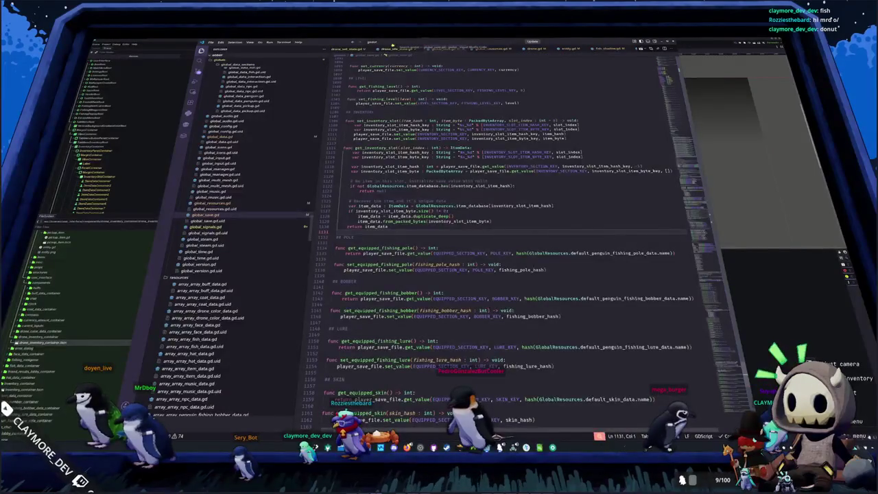
# - Delete the old DRONE constants and drone_follow setter block near line 70
pyautogui.scroll(15, 669, 93)
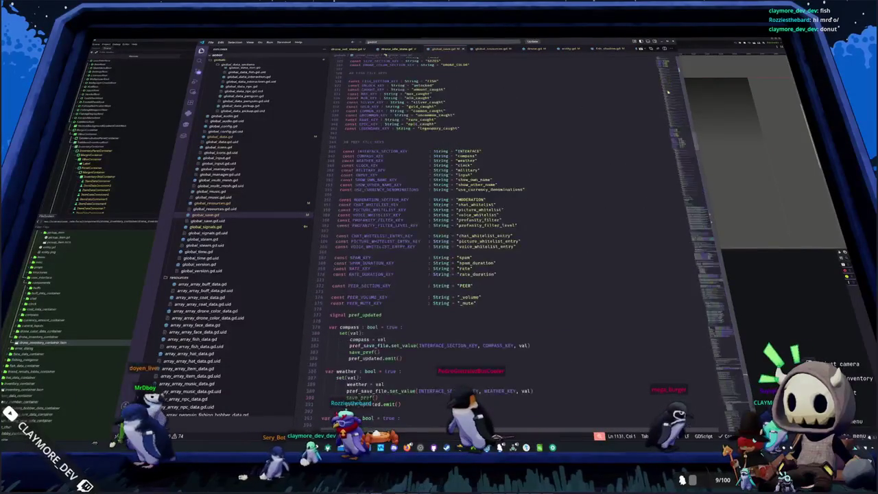
pyautogui.scroll(10, 668, 93)
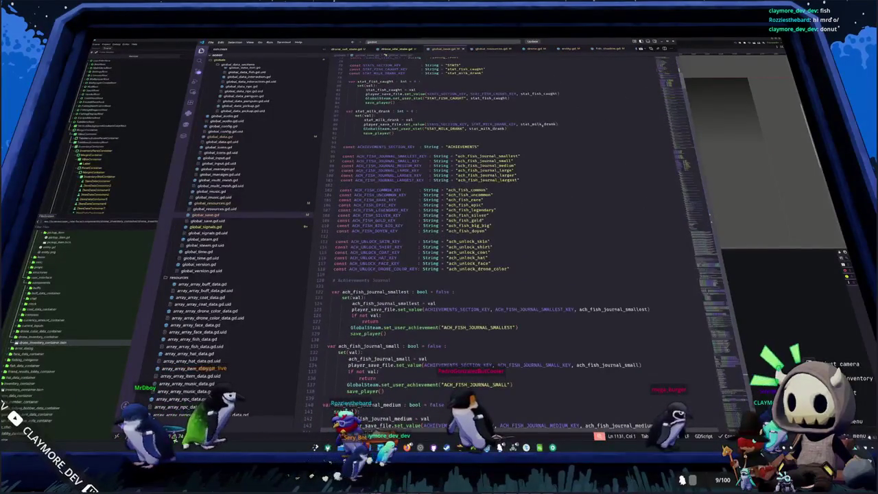
pyautogui.scroll(9, 397, 152)
pyautogui.click(360, 219)
pyautogui.moveTo(338, 219); pyautogui.dragTo(342, 169)
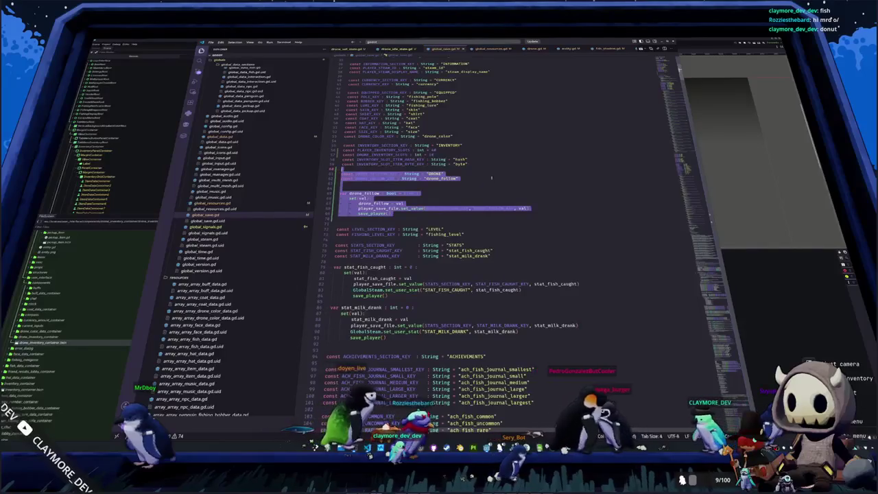
pyautogui.press('BackSpace')
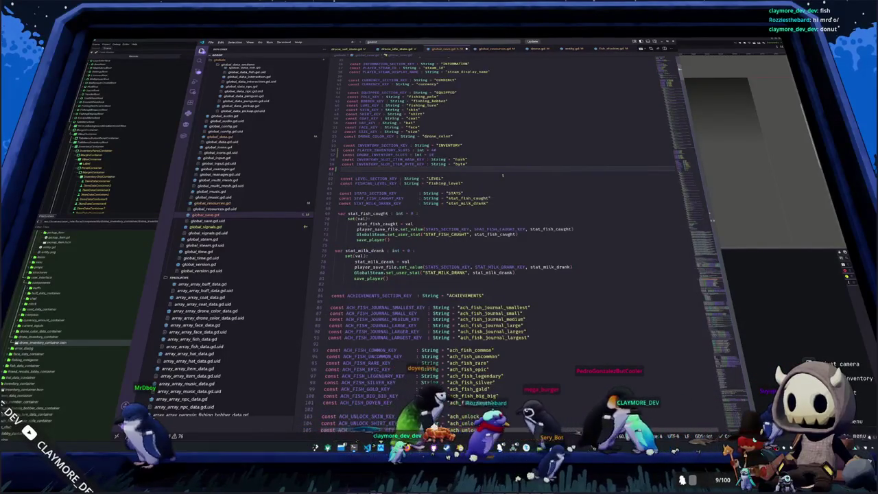
pyautogui.press('Delete')
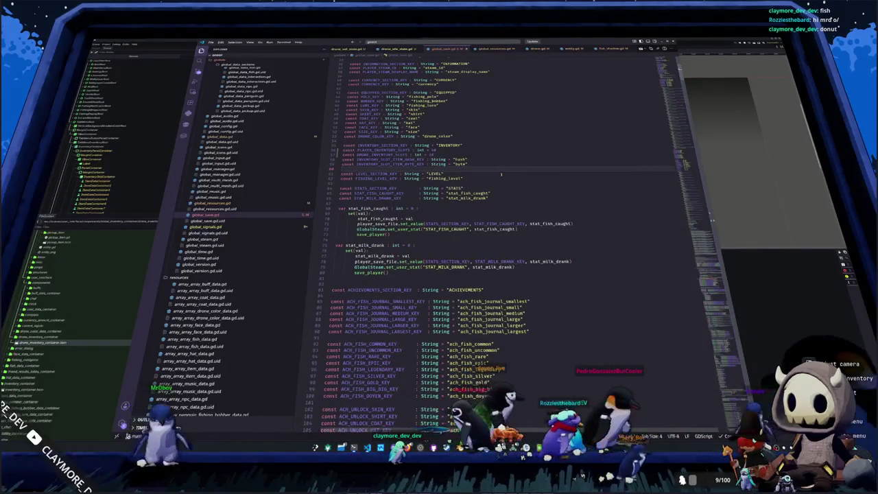
# - Scroll down to the preference setters and place the cursor below use_currency_denominations
pyautogui.scroll(-5, 500, 174)
pyautogui.scroll(-15, 501, 174)
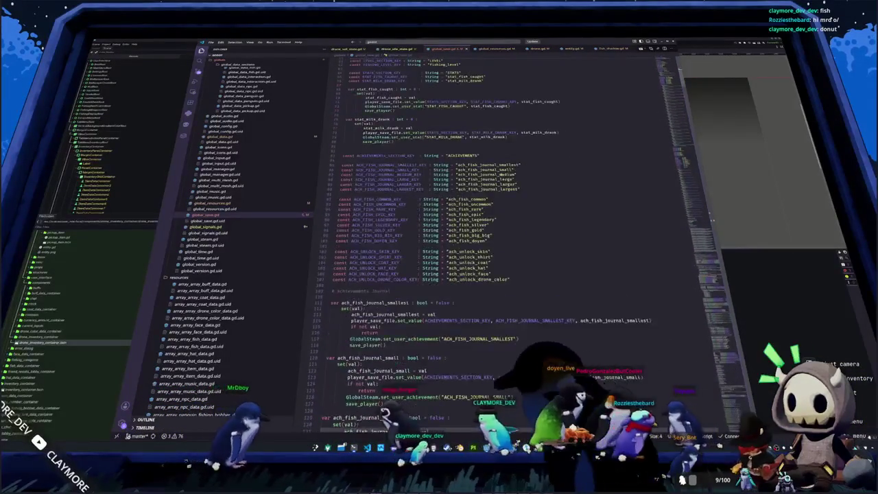
pyautogui.scroll(-20, 380, 221)
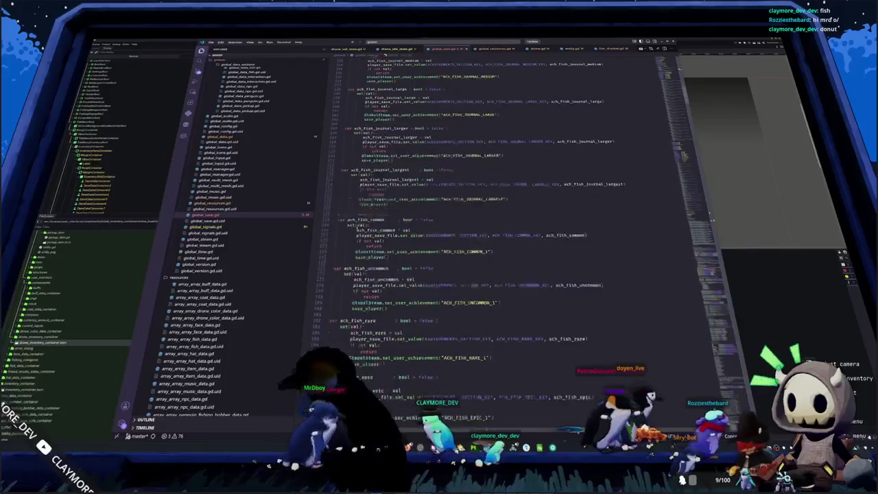
pyautogui.scroll(-20, 347, 225)
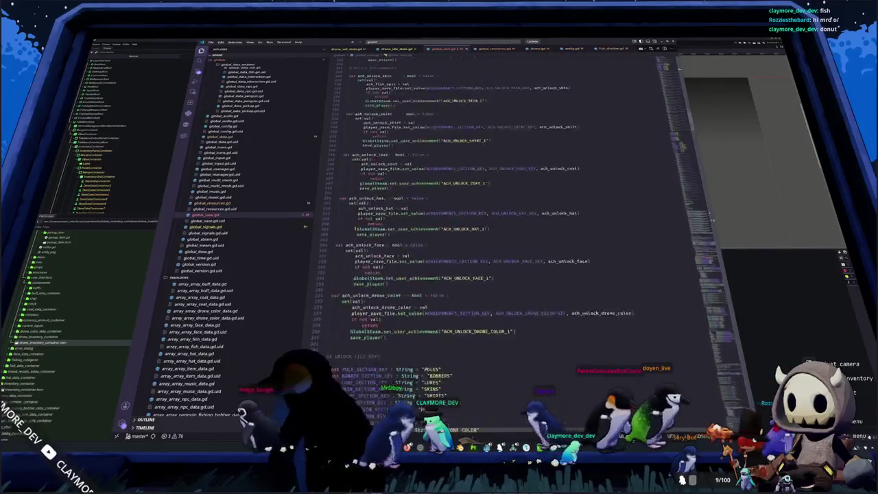
pyautogui.scroll(-15, 355, 229)
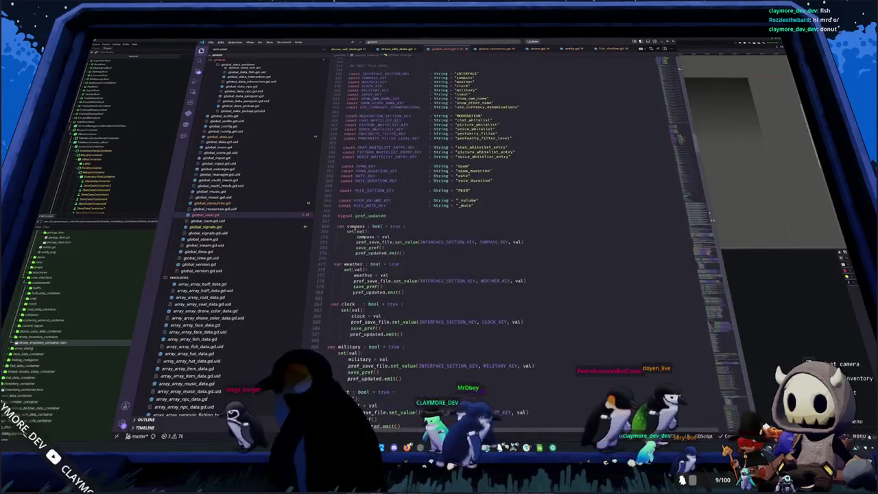
pyautogui.scroll(-2, 355, 229)
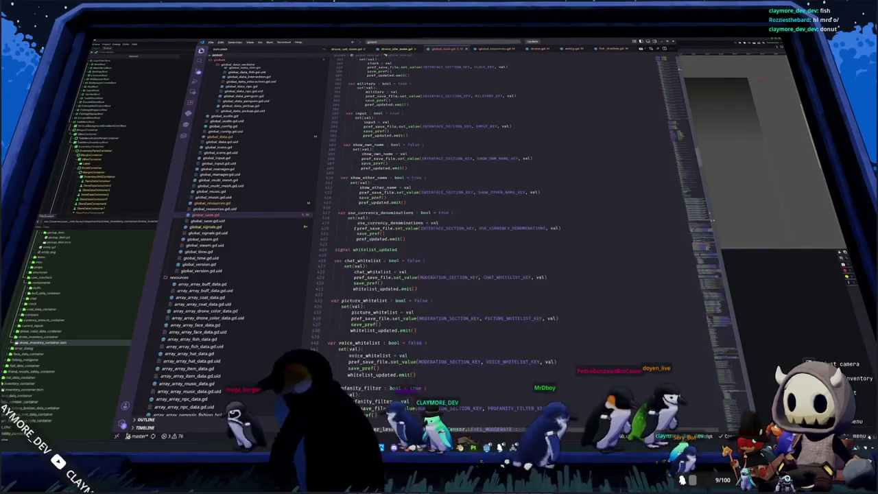
pyautogui.click(348, 244)
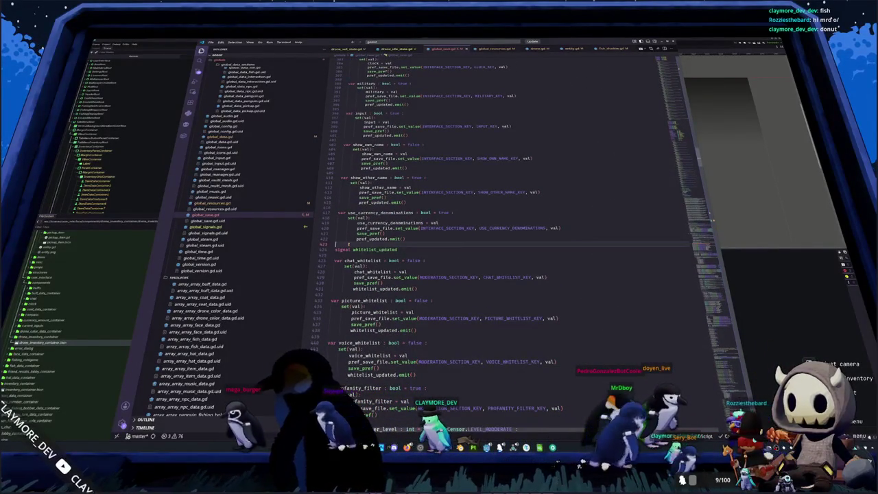
# - Declare var drone_follow : bool = true with a set(val) setter assigning drone_follow = val
pyautogui.press('Return')
pyautogui.press('Return')
pyautogui.write('var drone_fol')
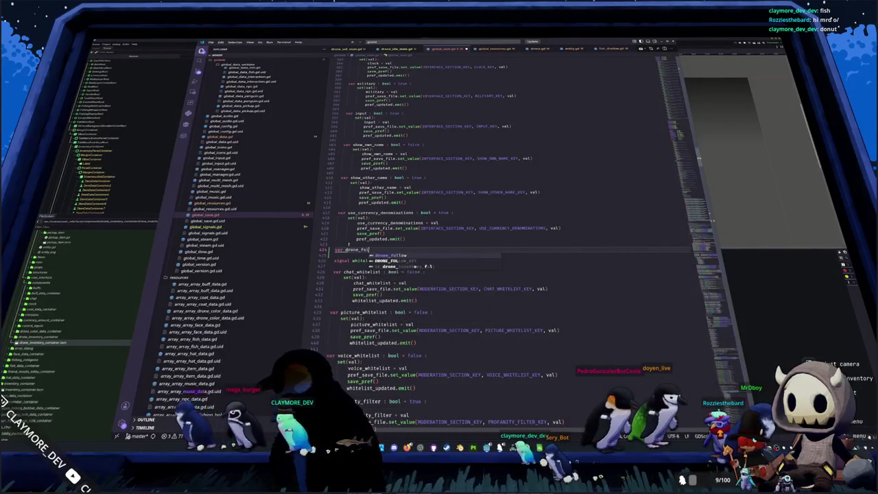
pyautogui.write('low : ')
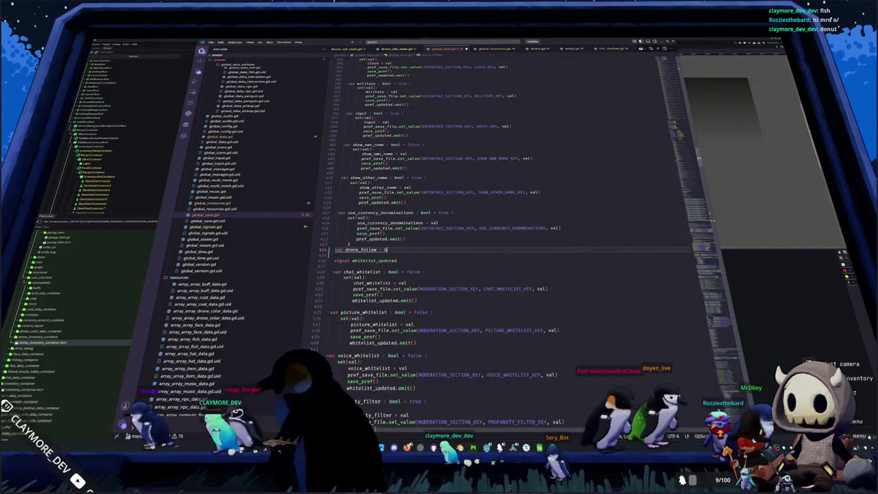
pyautogui.write('bool = true ')
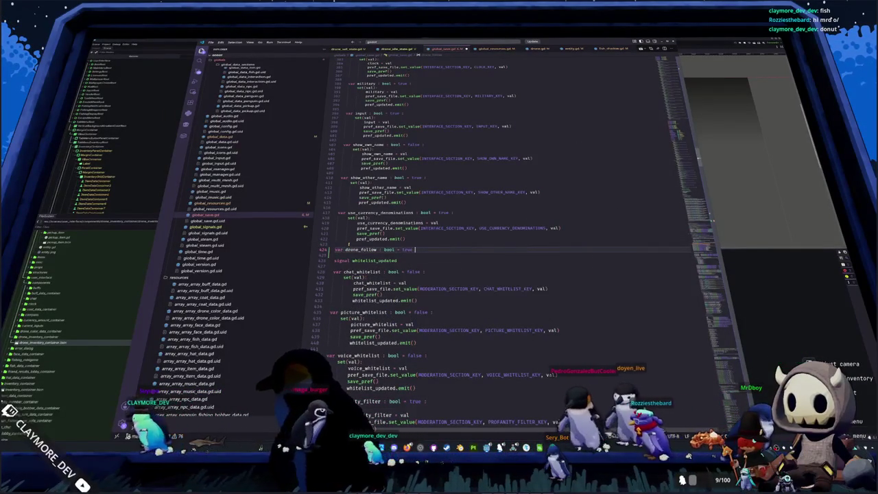
pyautogui.write(':')
pyautogui.press('Return')
pyautogui.write('set(val)')
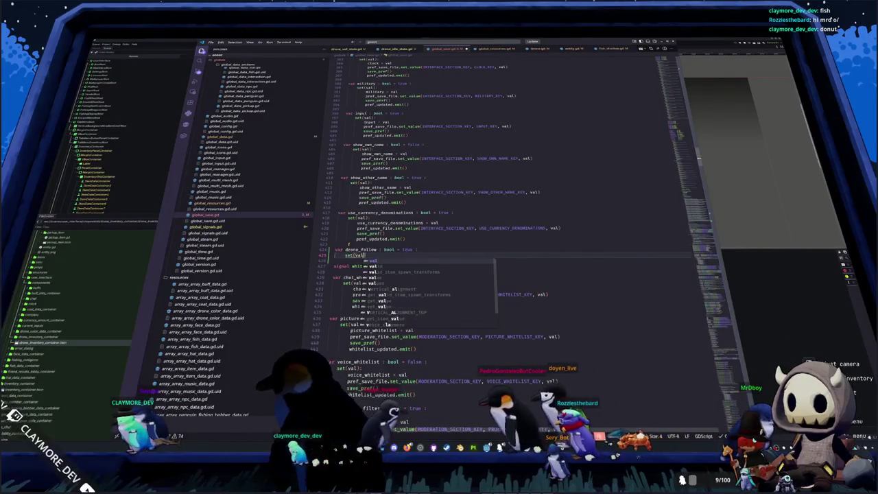
pyautogui.write(':')
pyautogui.press('Return')
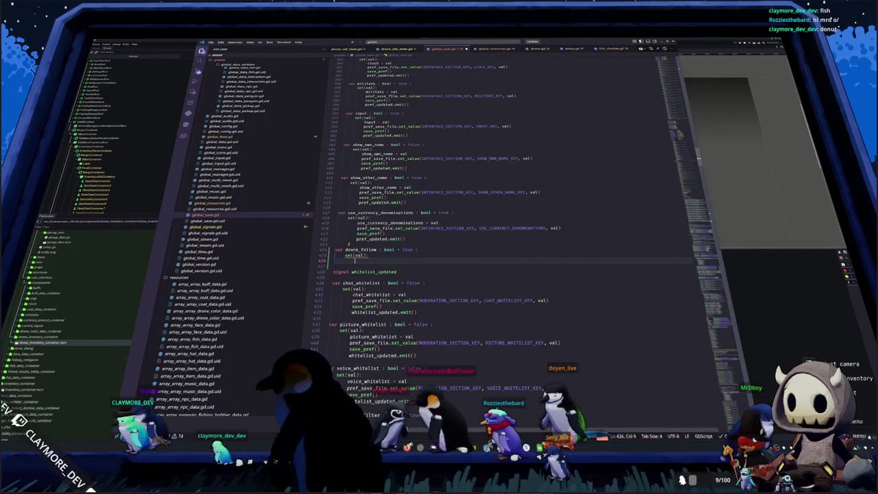
pyautogui.write('drone_follow = val')
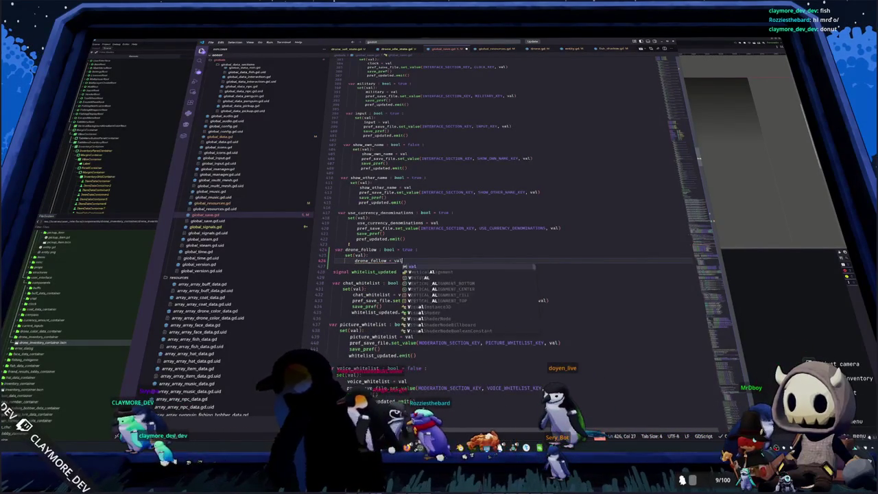
pyautogui.press('Return')
# - Add pref_save_file.set_value(GAMEPLAY_SECTION_KEY, DRONE_FOLLOW_KEY, val) to the setter body
pyautogui.write('ref_s')
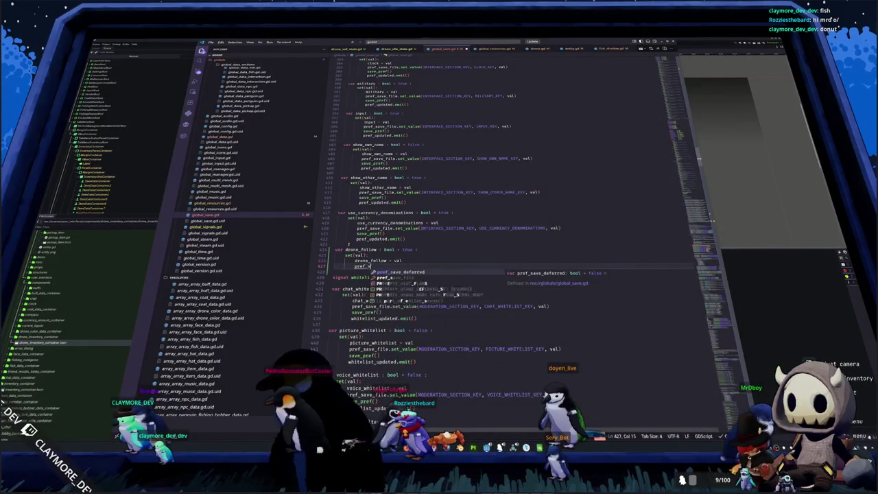
pyautogui.write('ave_file.set_val')
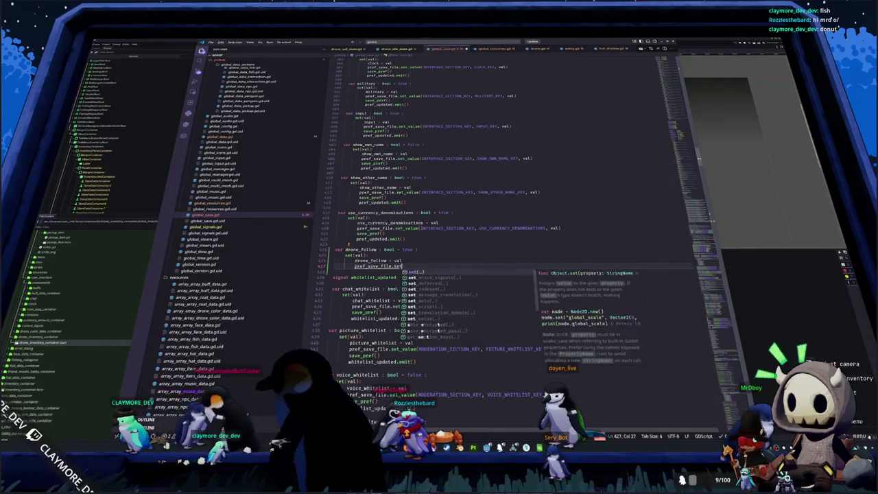
pyautogui.press('Return')
pyautogui.write('in')
pyautogui.press('BackSpace')
pyautogui.press('BackSpace')
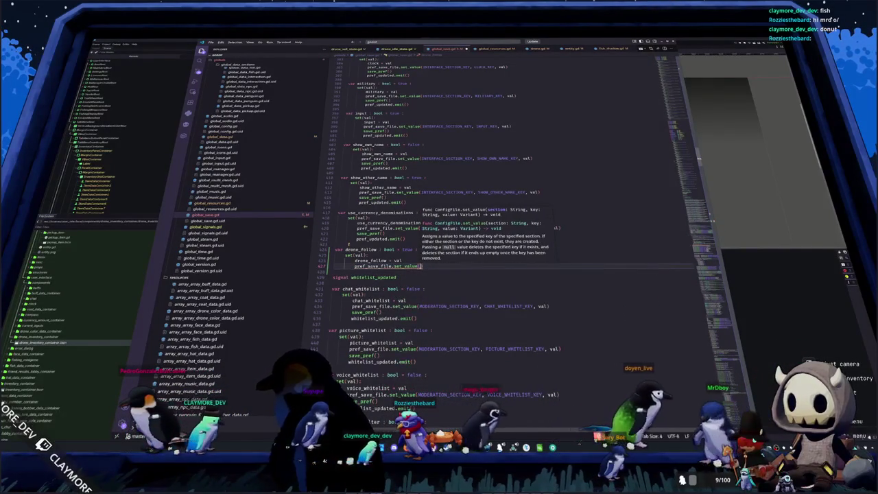
pyautogui.write('Visibl')
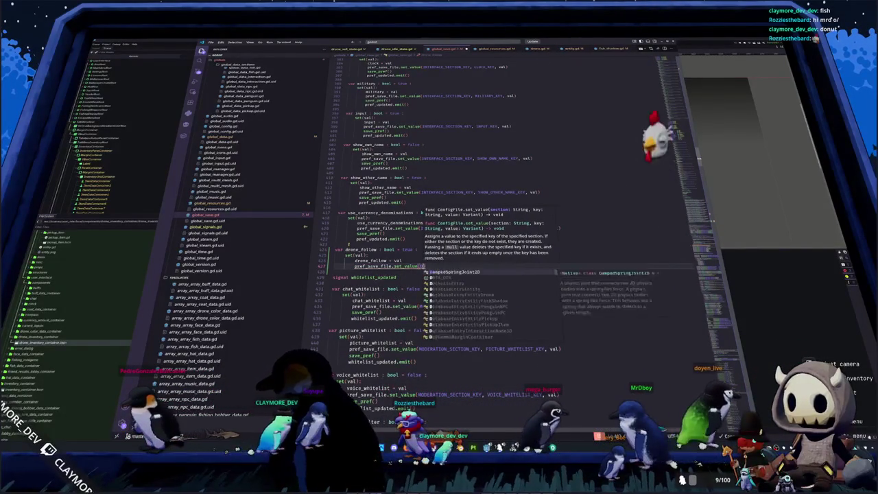
pyautogui.press('BackSpace')
pyautogui.press('BackSpace')
pyautogui.press('BackSpace')
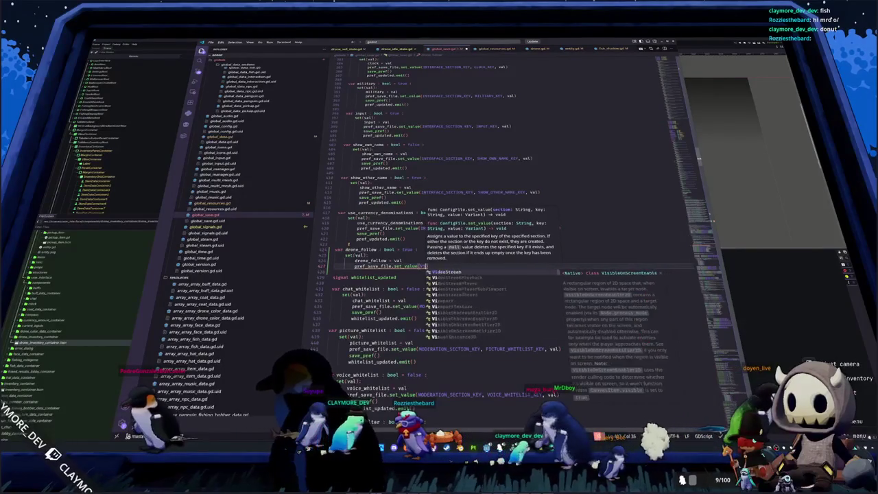
pyautogui.write('INTERACTION_')
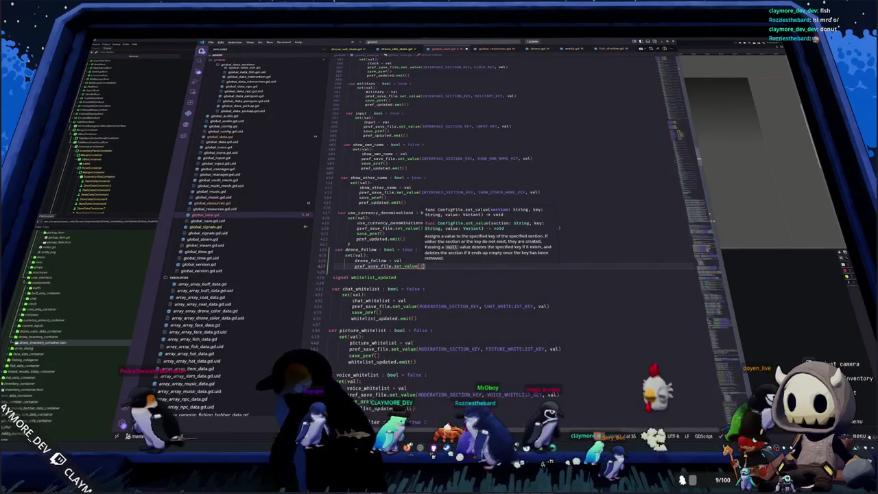
pyautogui.write('SECTION')
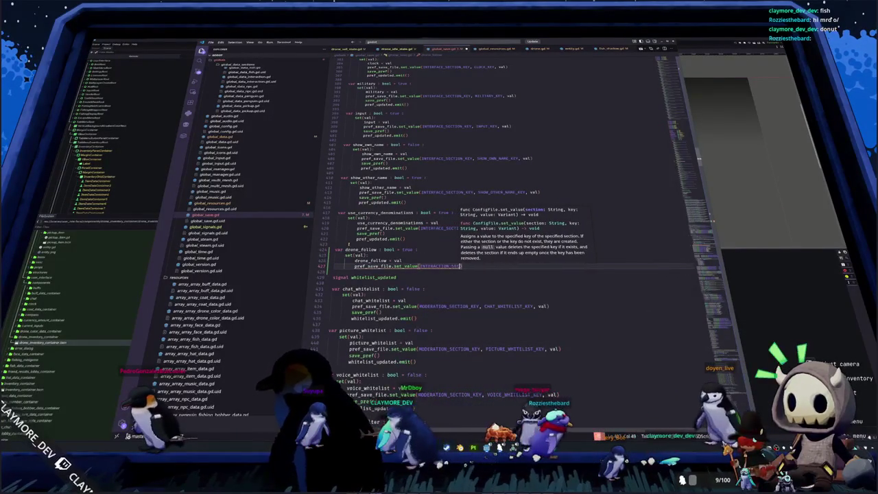
pyautogui.press('BackSpace')
pyautogui.press('BackSpace')
pyautogui.press('BackSpace')
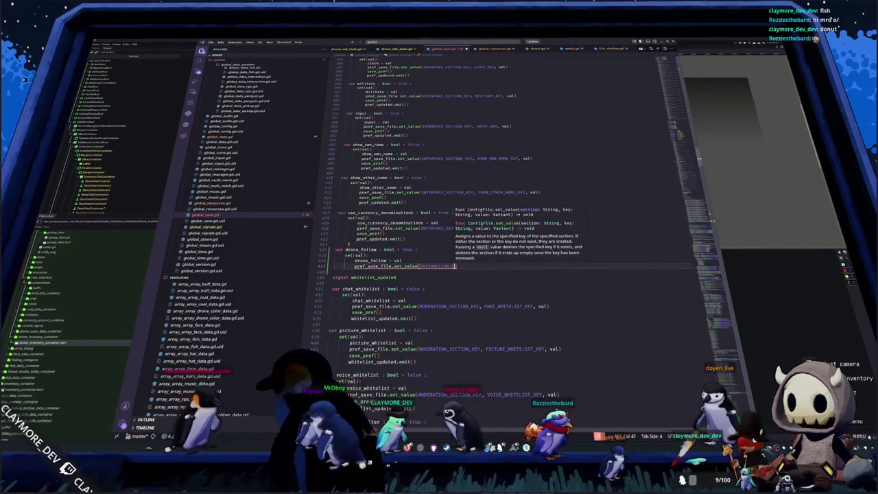
pyautogui.press('BackSpace')
pyautogui.press('BackSpace')
pyautogui.press('BackSpace')
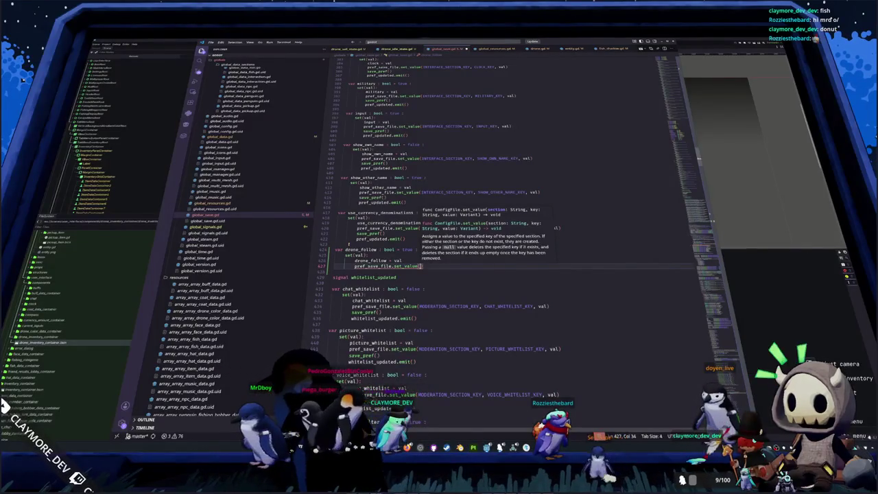
pyautogui.write('GAMEPLAY_SECTION_KEY,')
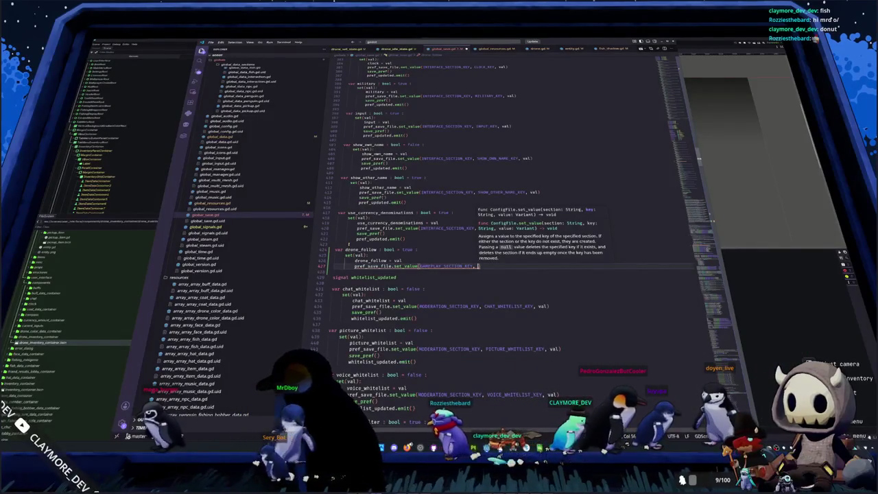
pyautogui.write(' DRONE_FOLL')
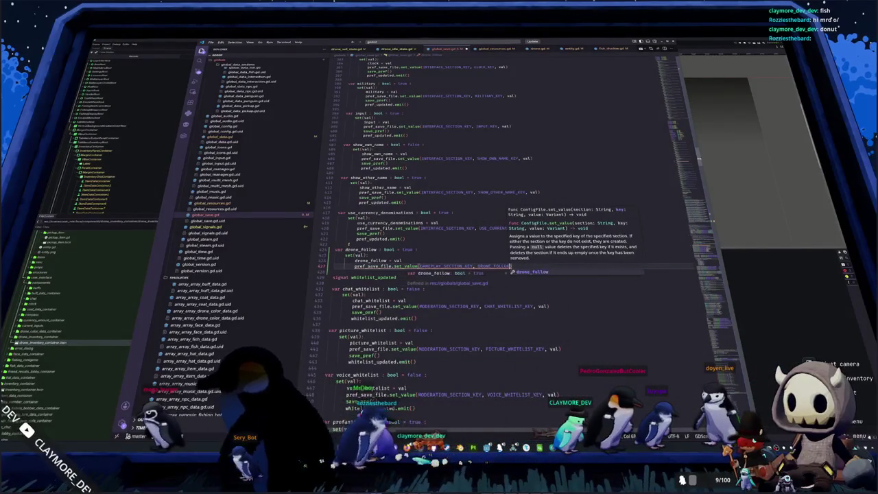
pyautogui.write('OW_KEY')
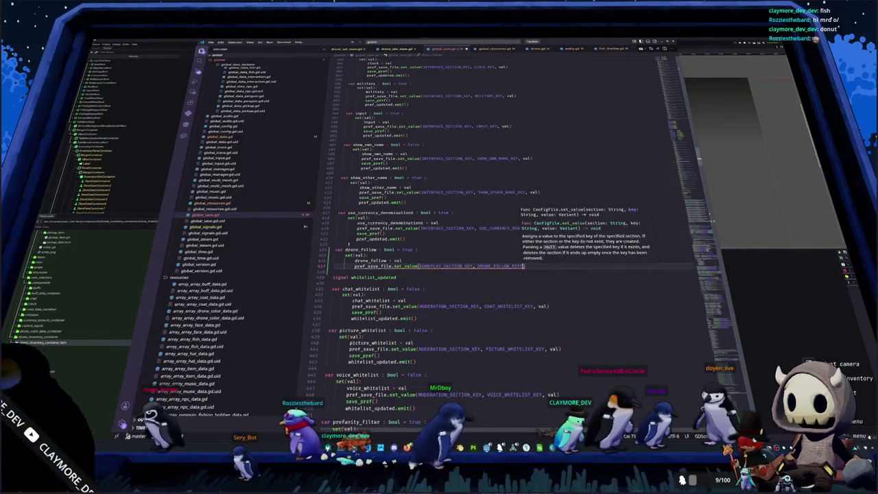
pyautogui.press('Escape')
pyautogui.write(', val')
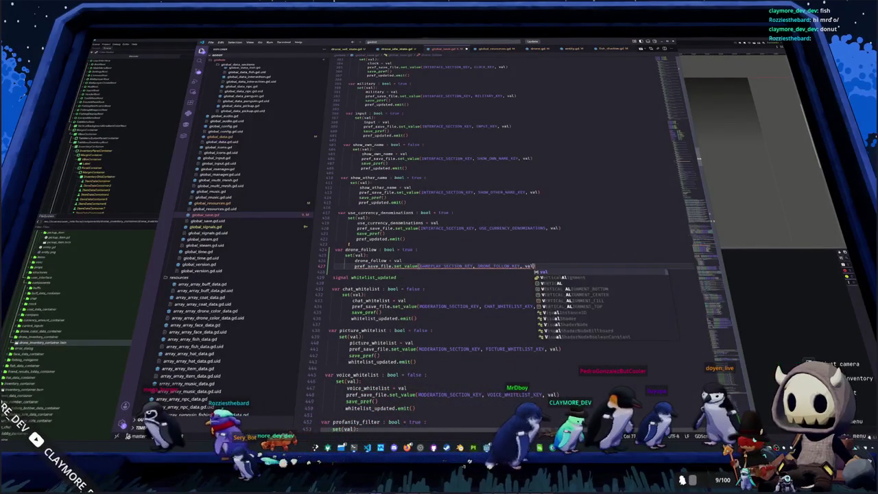
# - Finish the setter with save_pref() and pref_updated.emit(), then select GAMEPLAY_SECTION_KEY
pyautogui.press('Return')
pyautogui.write('save_pref')
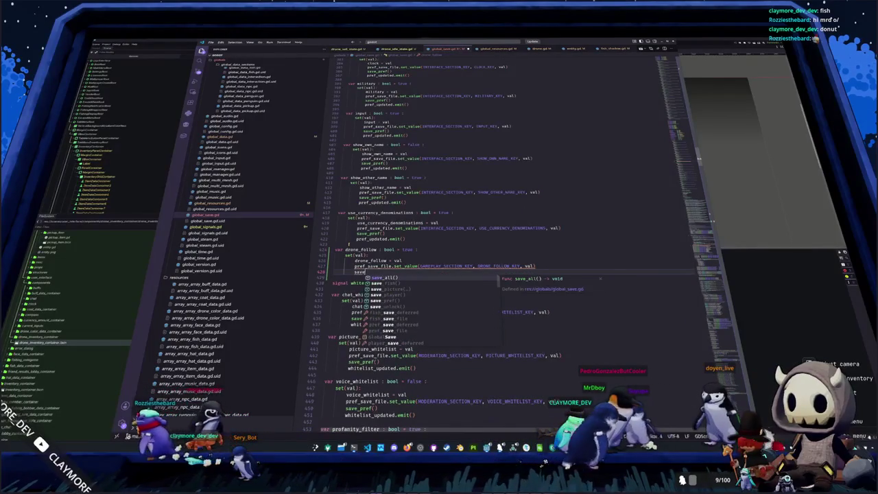
pyautogui.press('Return')
pyautogui.press('Return')
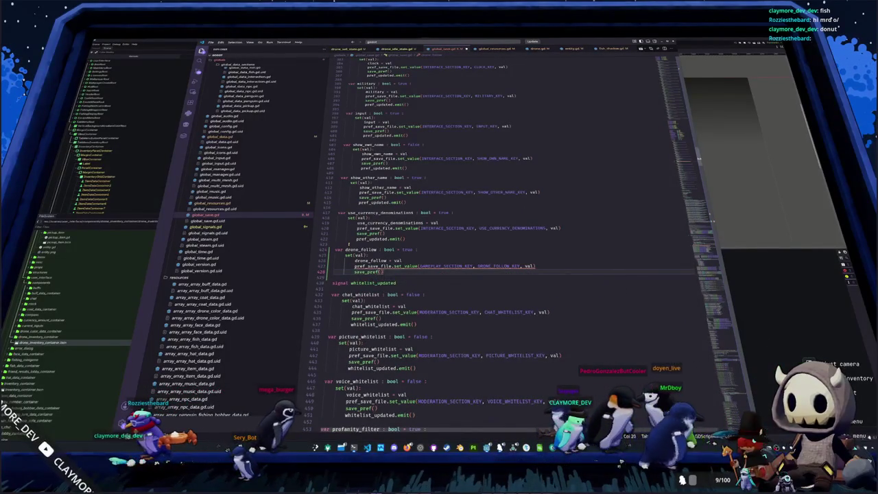
pyautogui.write('pref_updat')
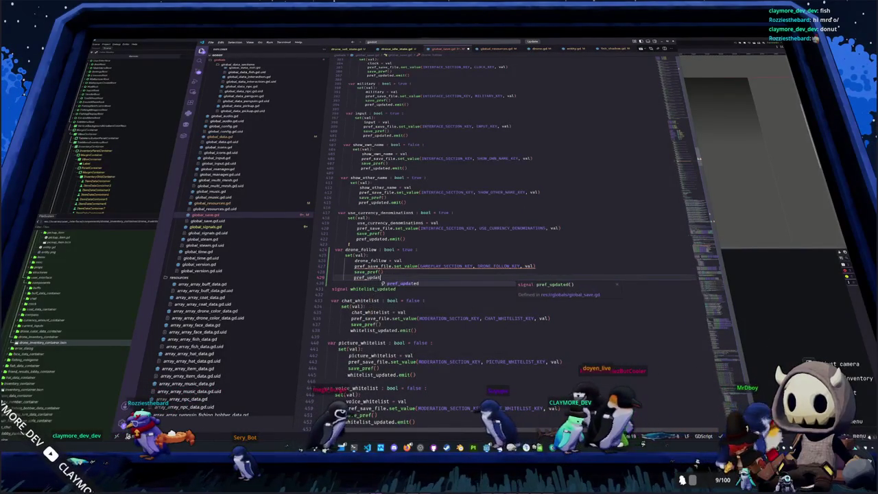
pyautogui.write('mit(')
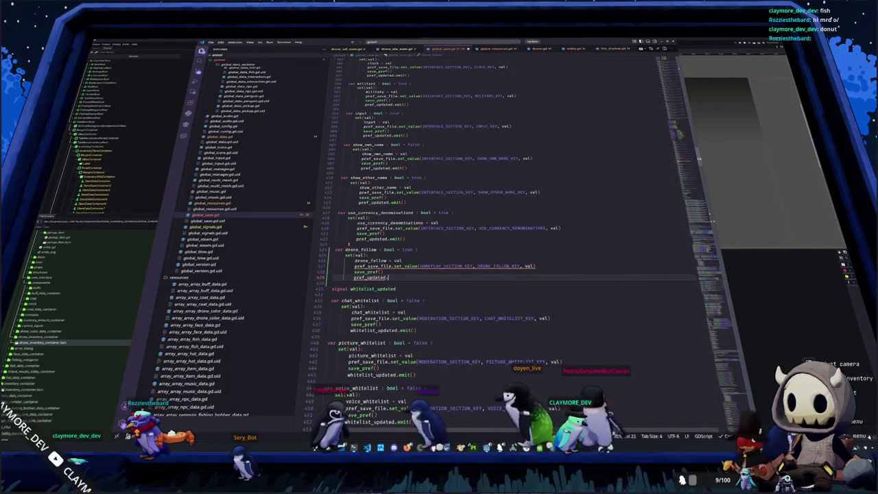
pyautogui.write('()')
pyautogui.press('Return')
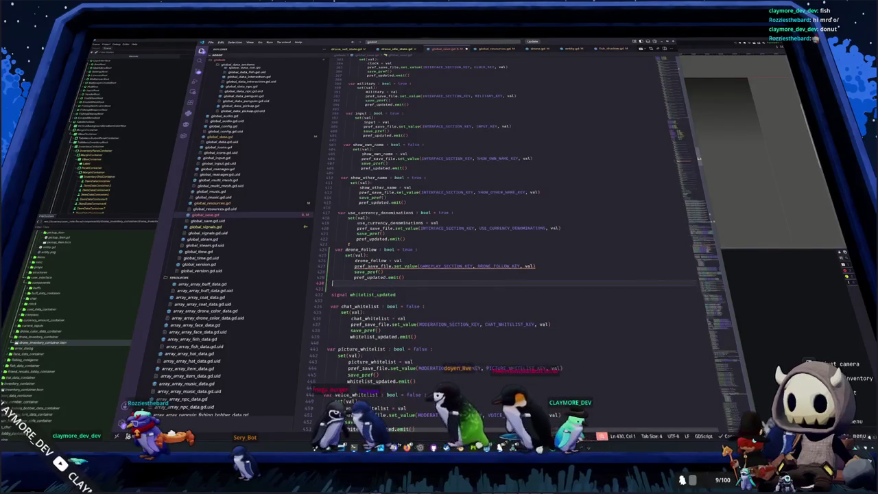
pyautogui.doubleClick(446, 265)
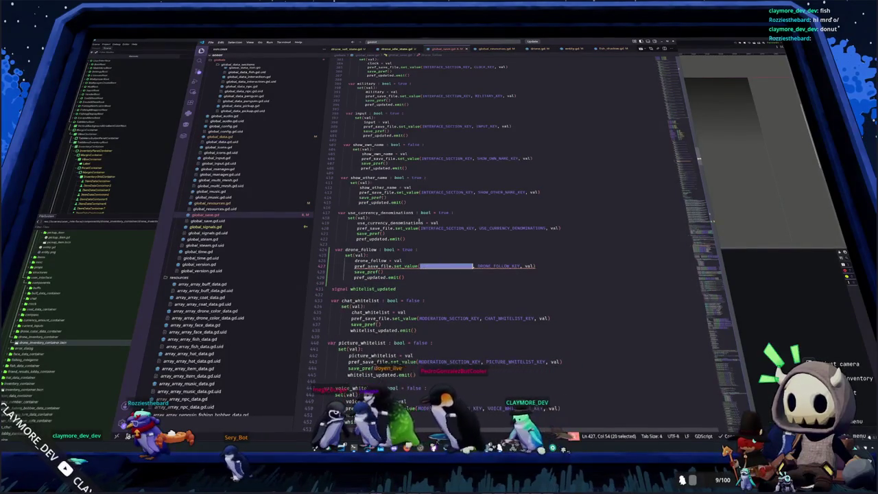
# - Start a constant line after the interface keys, then delete the unfinished line
pyautogui.scroll(10, 371, 140)
pyautogui.scroll(6, 371, 140)
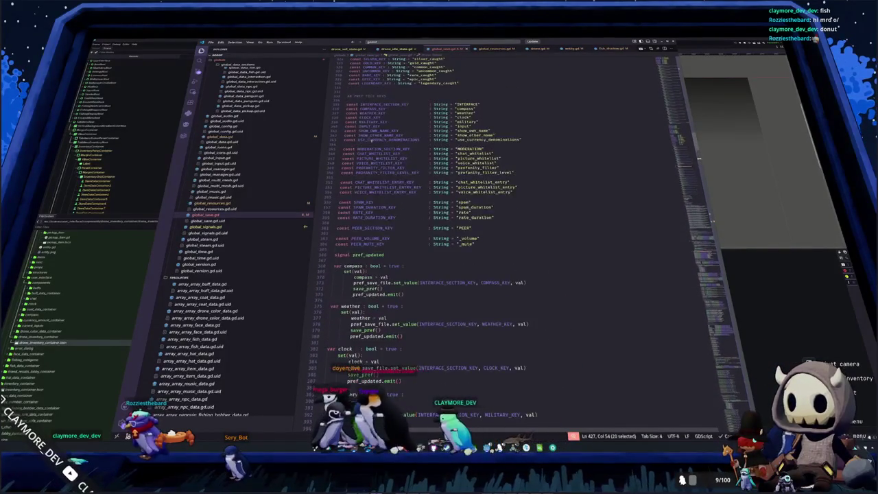
pyautogui.click(358, 170)
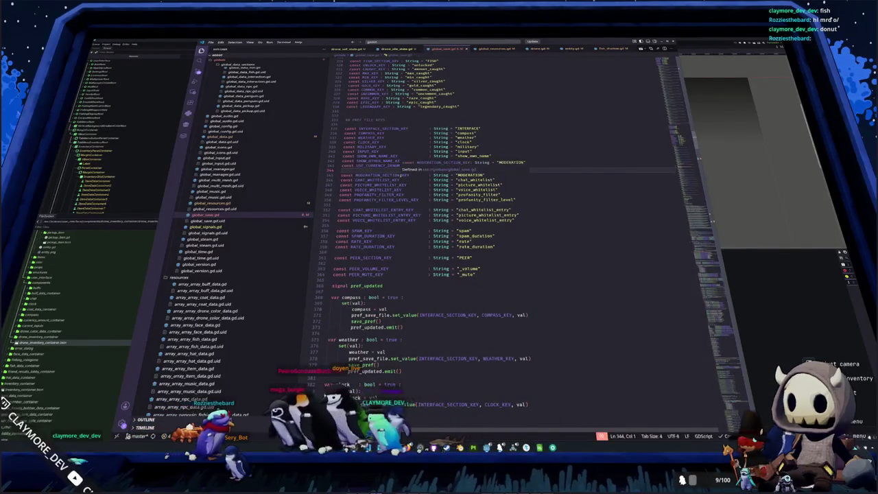
pyautogui.press('Return')
pyautogui.write('const')
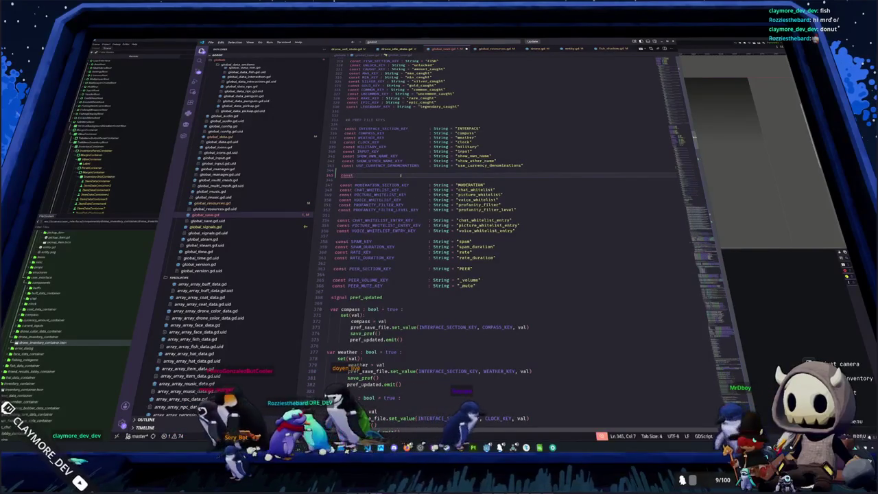
pyautogui.hotkey('shift', 'Up')
pyautogui.press('BackSpace')
pyautogui.press('BackSpace')
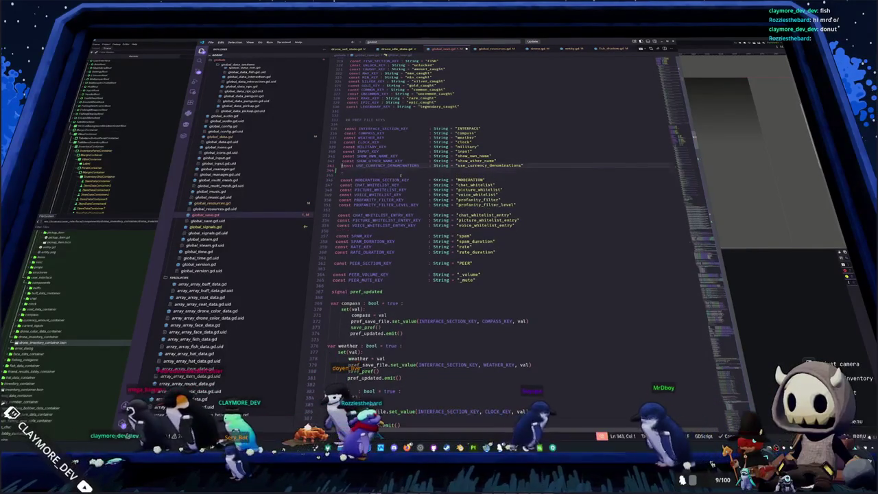
# - Below the PREF FILE KEYS heading, add const GAMEPLAY_SECTION_KEY: String = "GAMEPLAY"
pyautogui.press('Up')
pyautogui.press('Up')
pyautogui.press('Up')
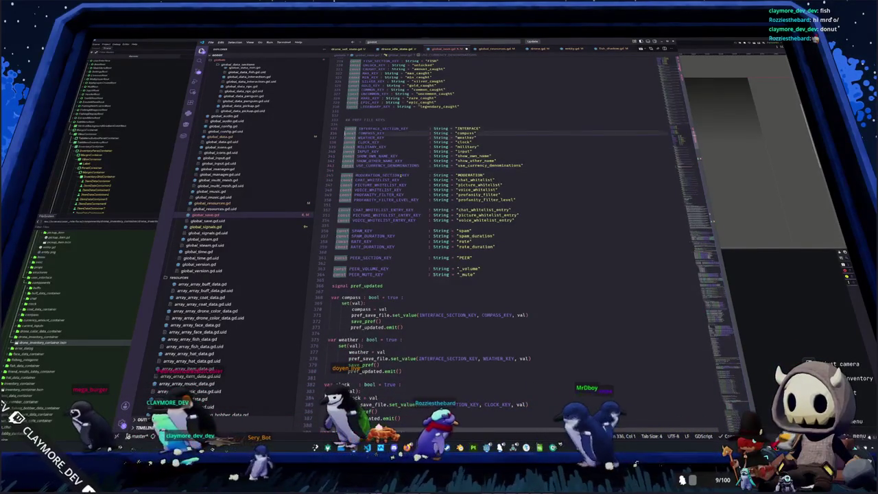
pyautogui.press('Return')
pyautogui.press('Return')
pyautogui.press('Up')
pyautogui.write('const gam')
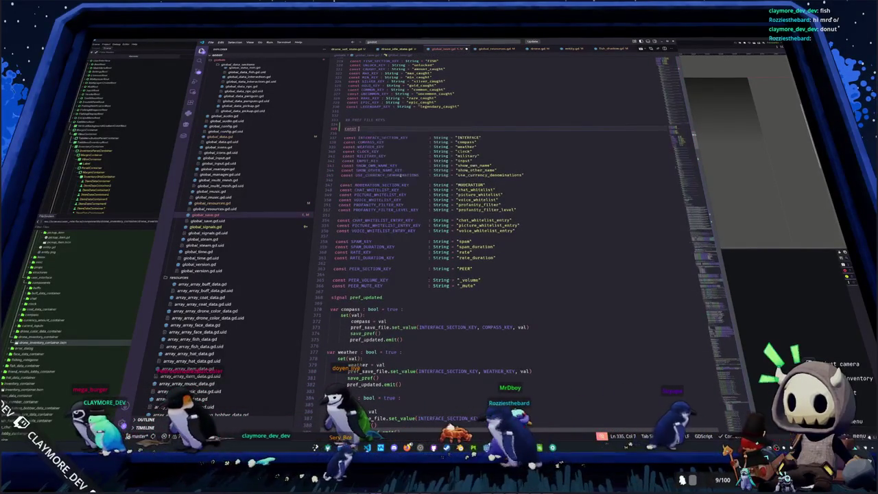
pyautogui.press('BackSpace')
pyautogui.press('BackSpace')
pyautogui.press('BackSpace')
pyautogui.write('GAMEPLAY_SECTION_KEY        ')
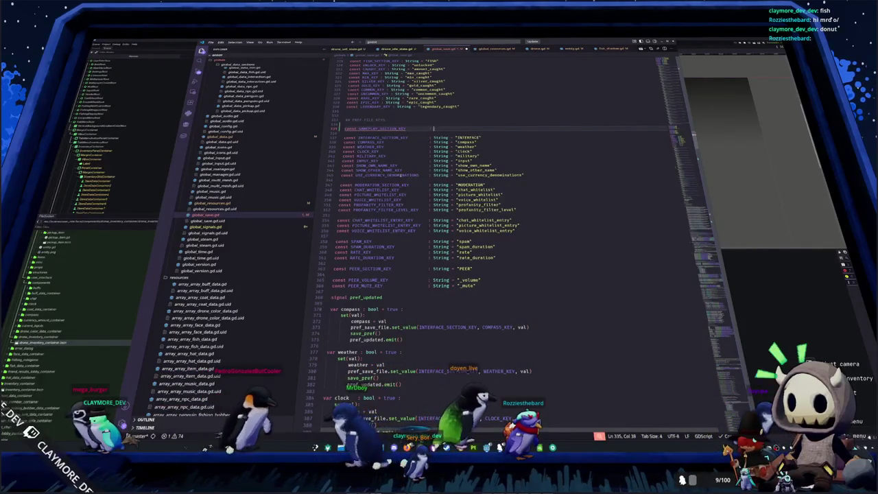
pyautogui.write(': String = "GAMEPLAY')
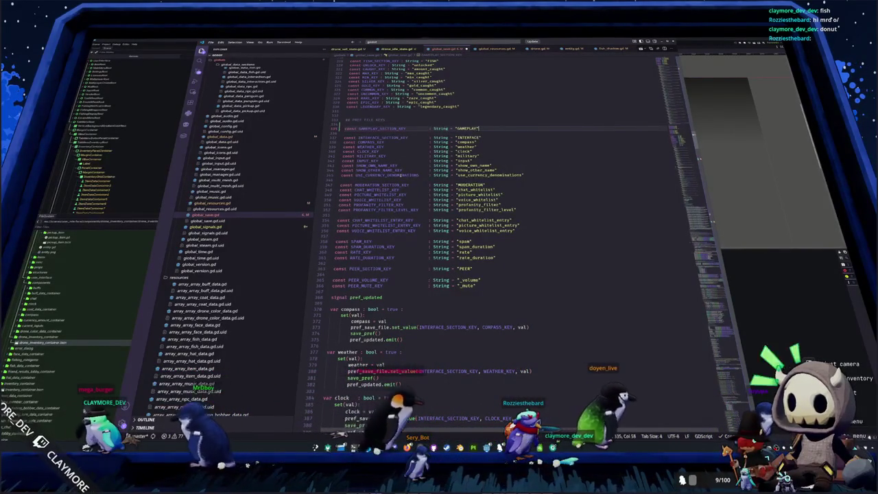
# - Add const DRONE_FOLLOW_KEY: String = "drone_follow" on the next line
pyautogui.press('Return')
pyautogui.write('const drone_f')
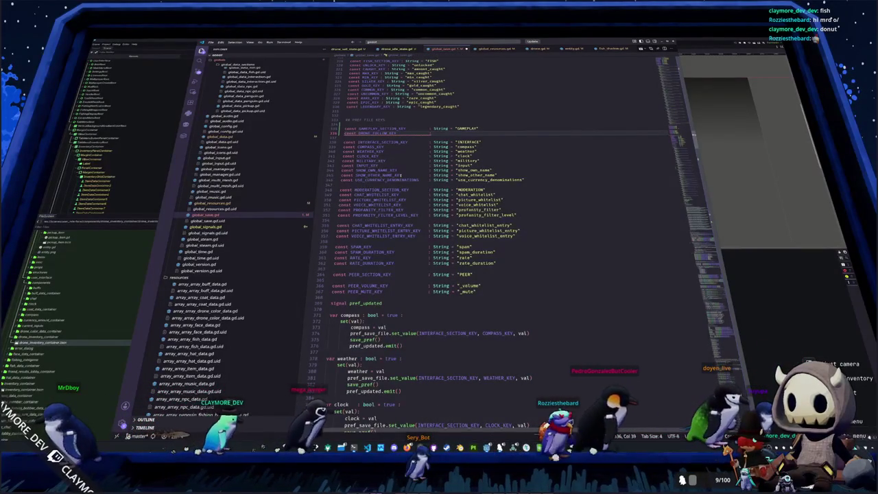
pyautogui.write(': String = "drone_follo')
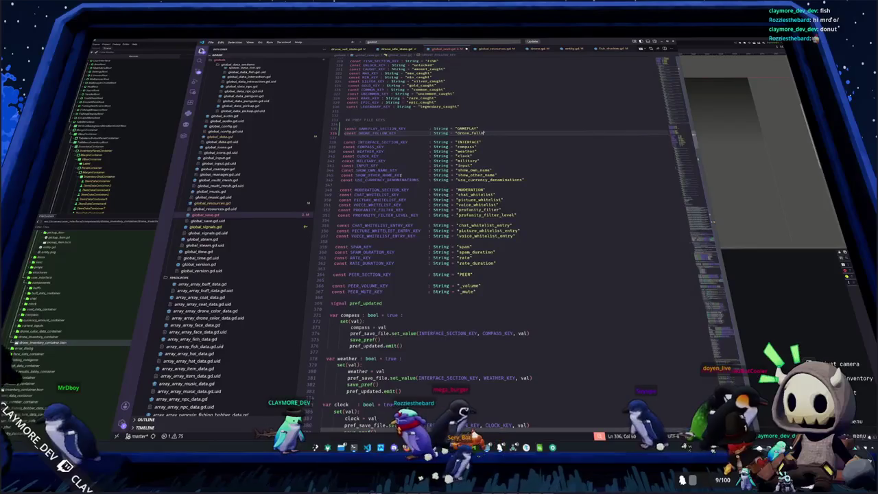
pyautogui.write('w"')
pyautogui.press('Down')
pyautogui.scroll(-5, 403, 225)
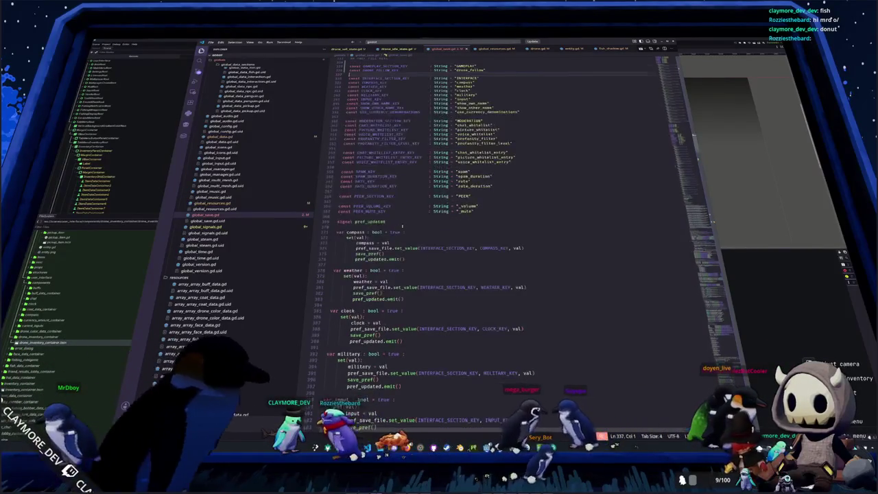
# - Move the drone_follow property block directly below signal pref_updated, ahead of compass
pyautogui.scroll(-10, 439, 275)
pyautogui.hotkey('shift', 'Up')
pyautogui.hotkey('shift', 'Up')
pyautogui.hotkey('shift', 'Up')
pyautogui.hotkey('shift', 'Home')
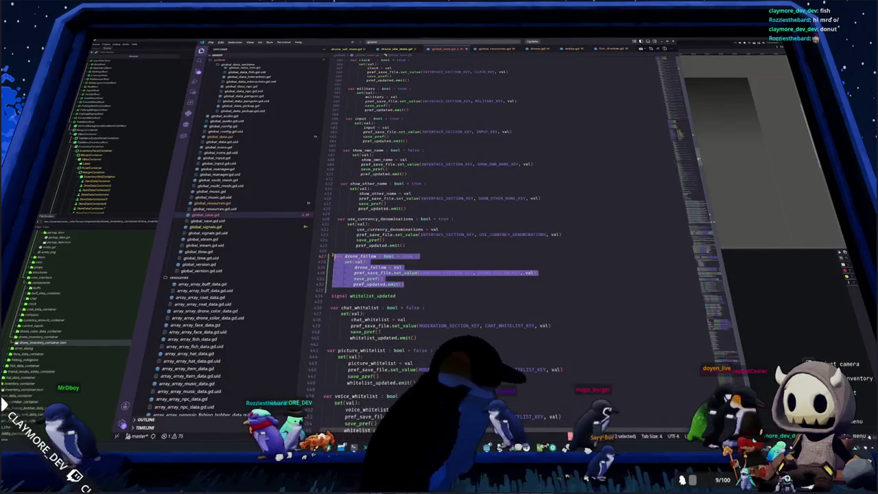
pyautogui.press('Delete')
pyautogui.scroll(4, 439, 274)
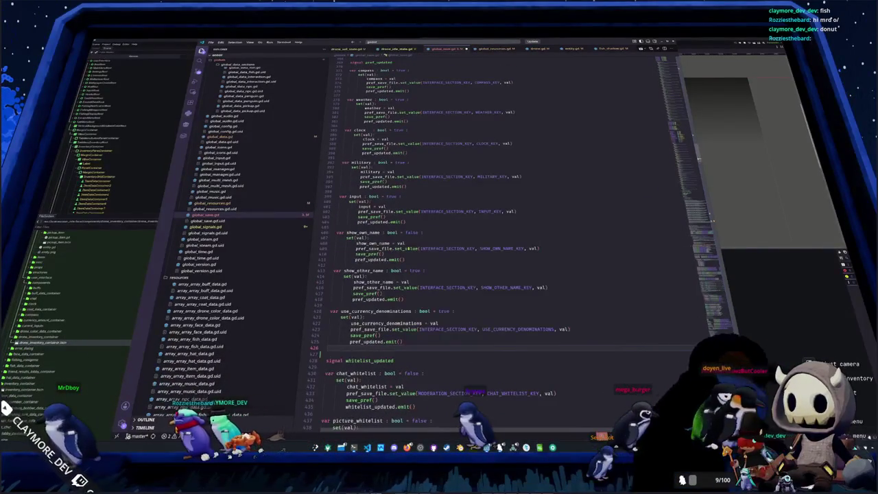
pyautogui.scroll(4, 439, 274)
pyautogui.click(356, 171)
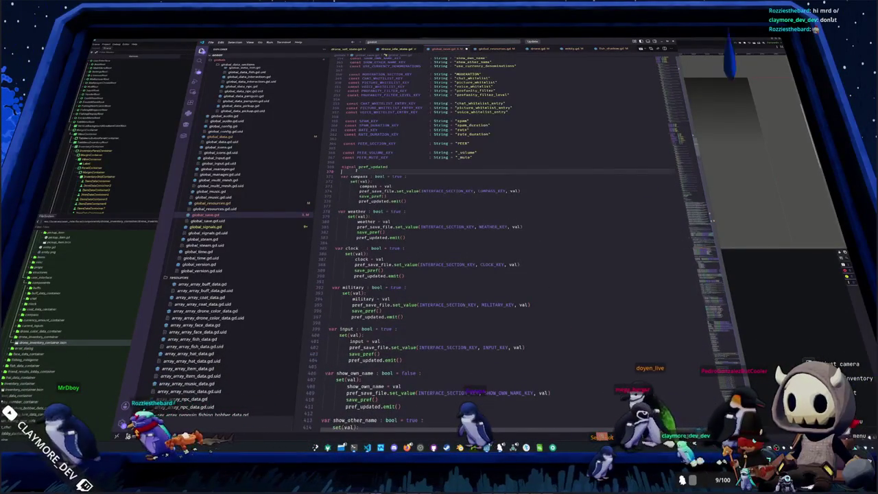
pyautogui.hotkey('ctrl', 'v')
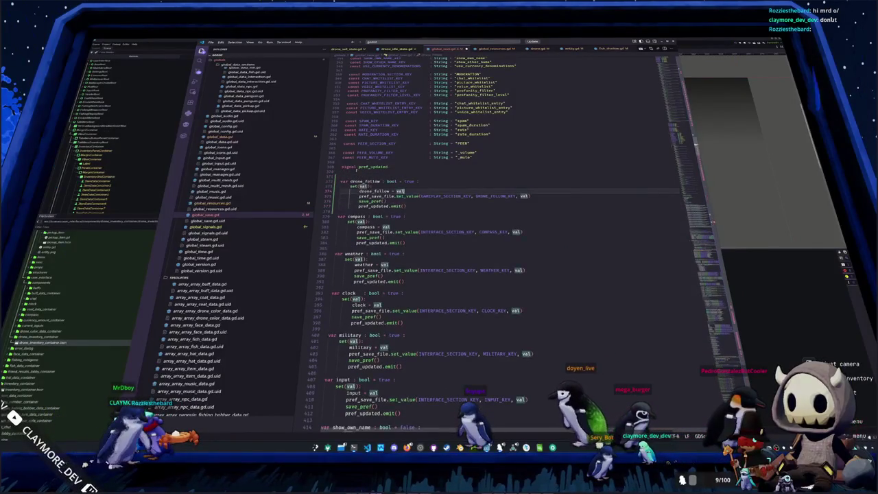
pyautogui.press('Delete')
pyautogui.press('Down')
pyautogui.press('Down')
pyautogui.press('Down')
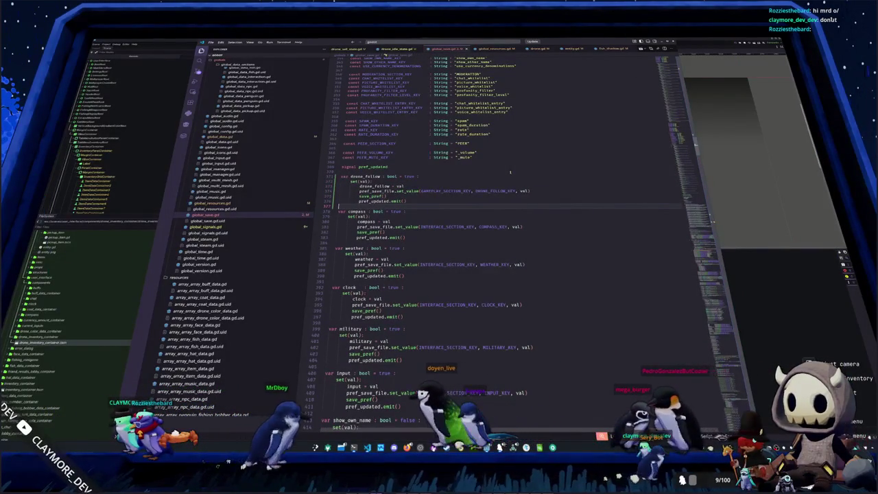
# - Select the drone_follow name to locate its other uses in the script
pyautogui.scroll(-1, 509, 172)
pyautogui.doubleClick(365, 167)
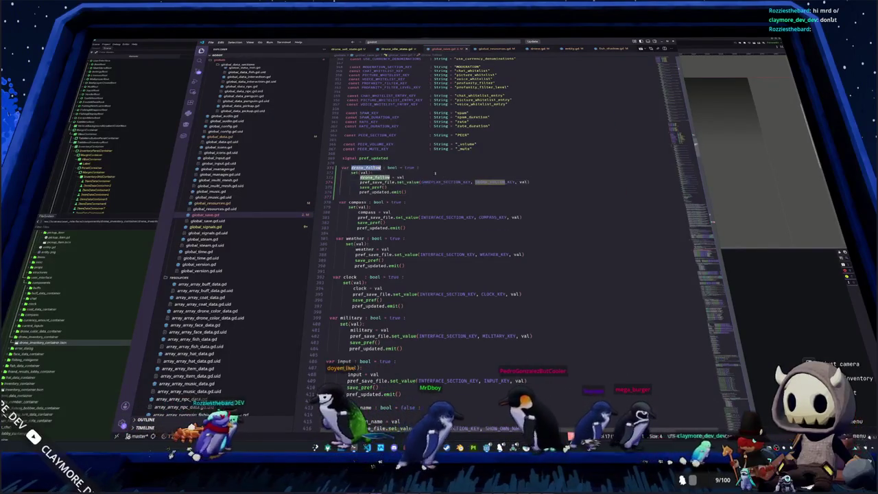
pyautogui.scroll(-20, 481, 240)
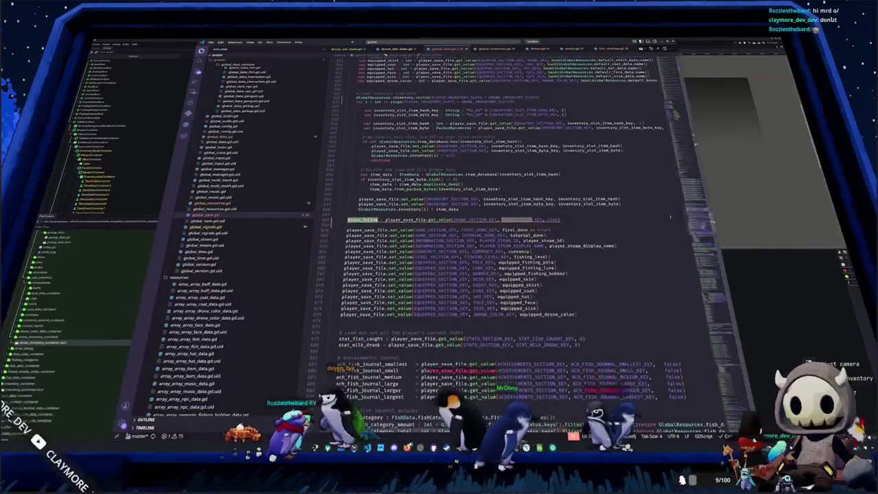
# - Replace the interface comment with drone_follow = pref_save_file.get_value(GAMEPLAY_SECTION_KEY, DRONE_FOLLOW_KEY, true)
pyautogui.hotkey('ctrl', 'l')
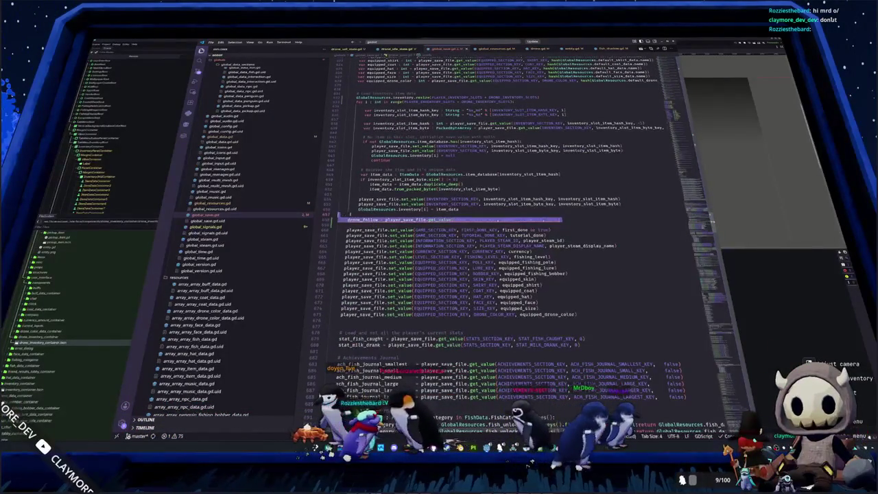
pyautogui.scroll(-12, 481, 240)
pyautogui.scroll(-13, 347, 253)
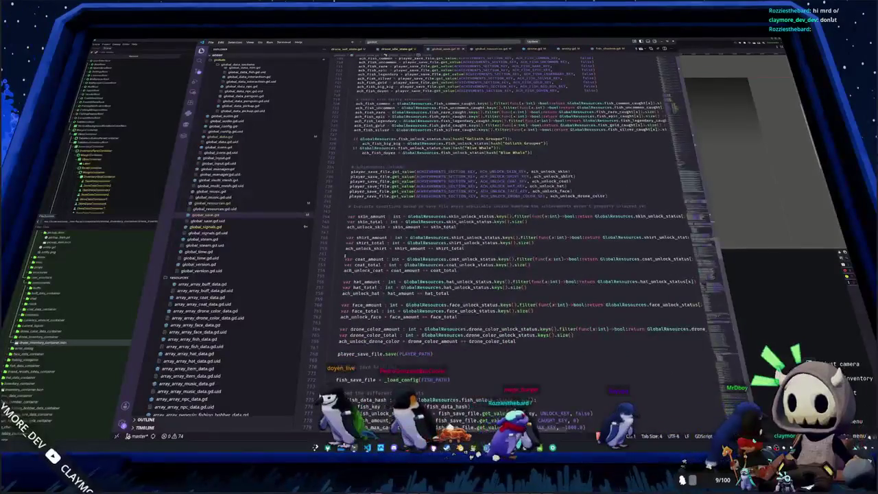
pyautogui.scroll(-15, 345, 254)
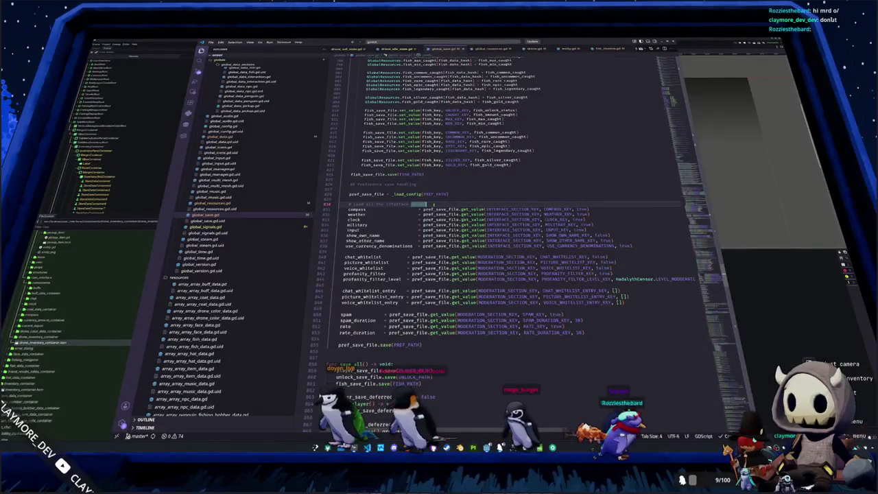
pyautogui.hotkey('shift', 'Home')
pyautogui.press('Return')
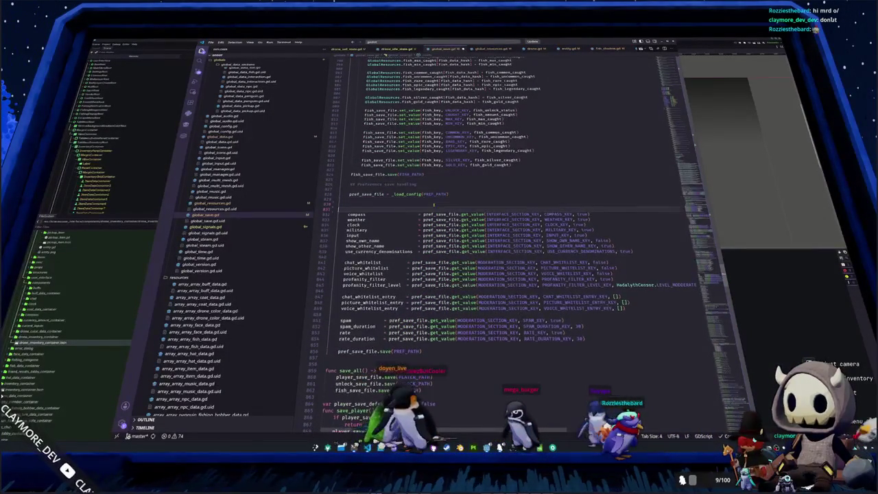
pyautogui.write('drone_fo')
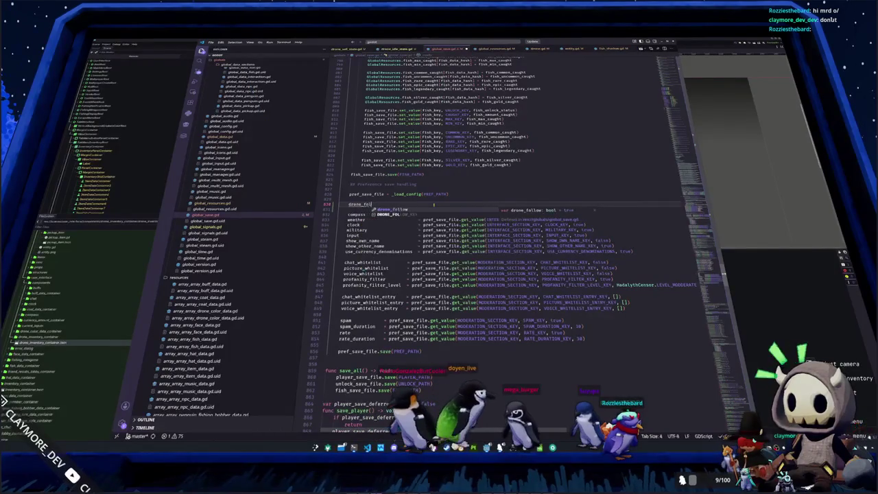
pyautogui.write('llow = pref_save_')
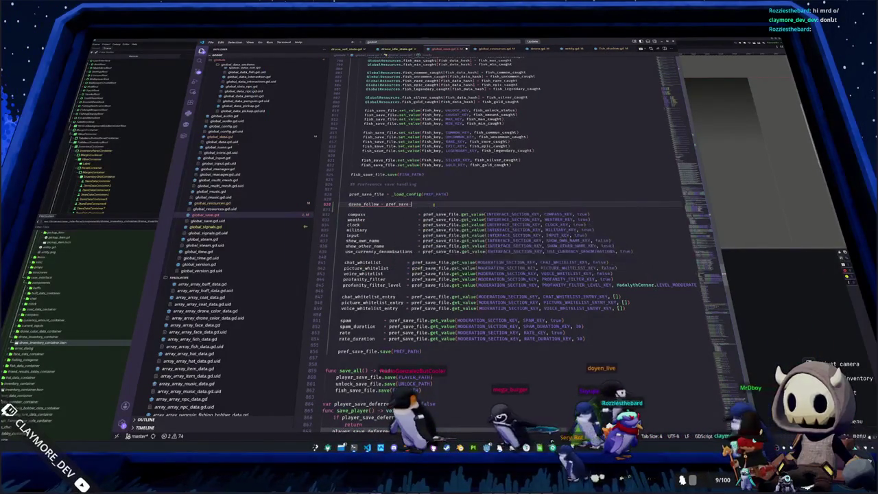
pyautogui.write('file.get_va')
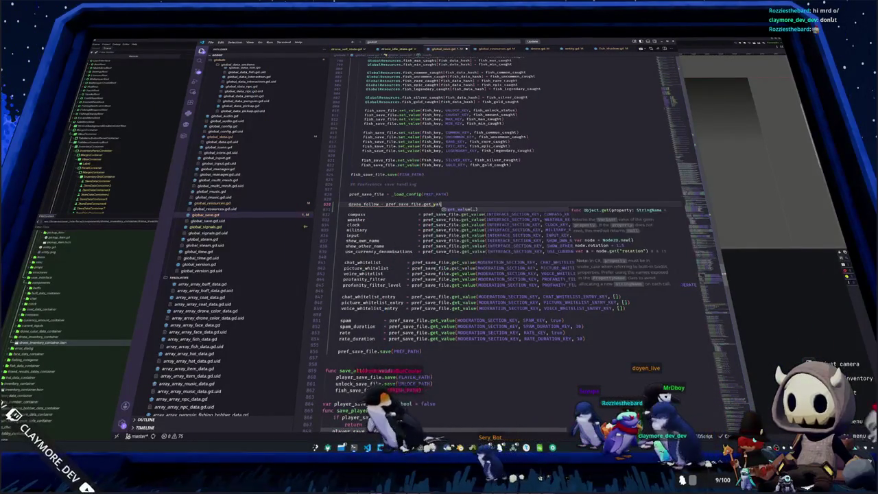
pyautogui.write('lue(')
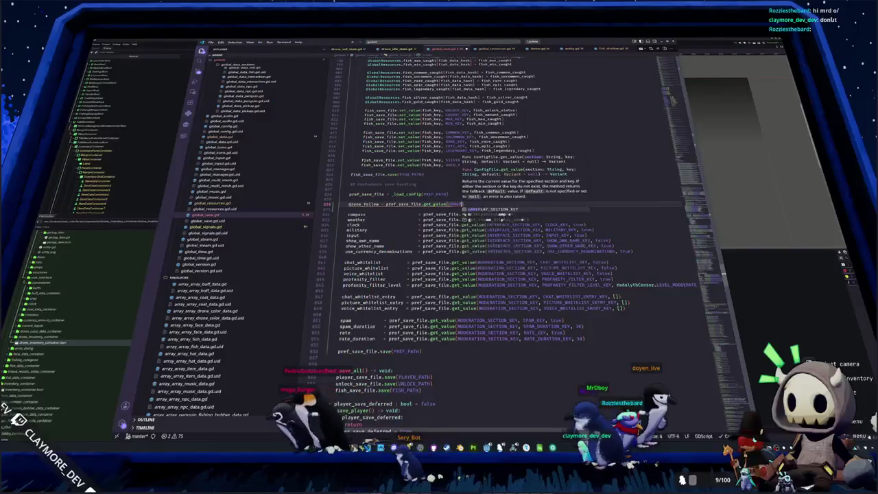
pyautogui.write('GAMEPLAY_SECTION_KEY, DRONE_FOLLOW_KEY, tr')
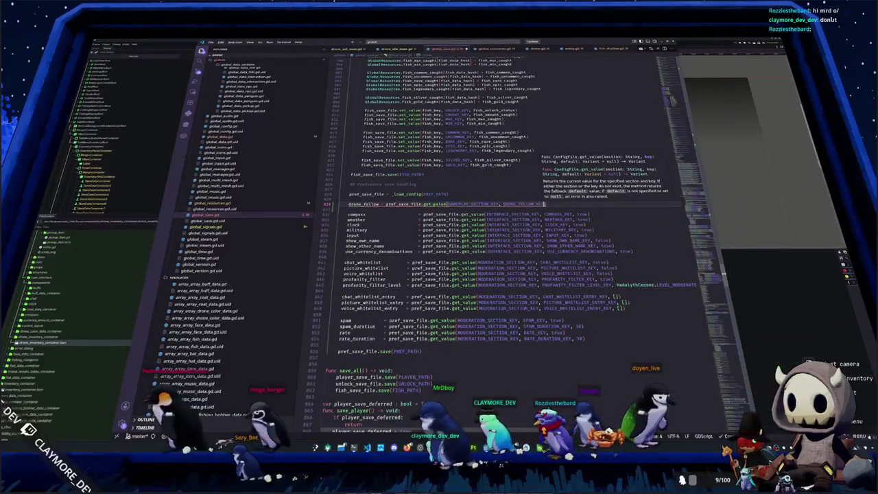
pyautogui.write('ue')
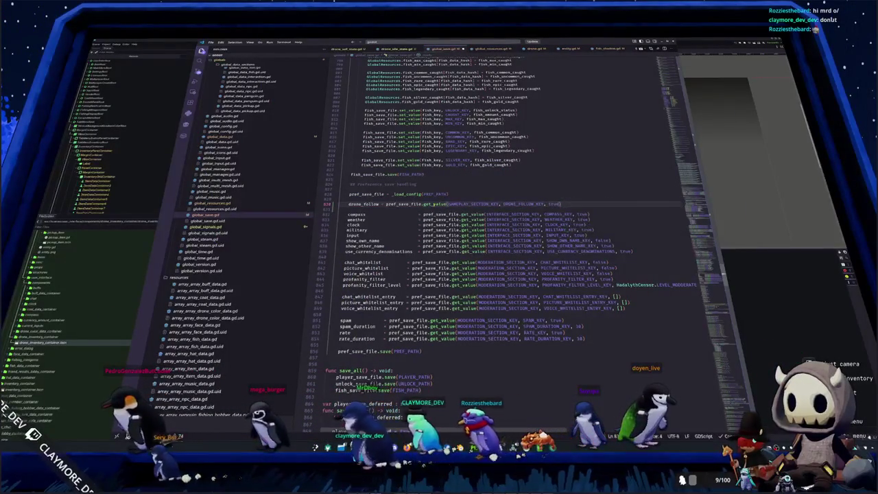
pyautogui.press('Down')
pyautogui.press('Down')
pyautogui.press('Down')
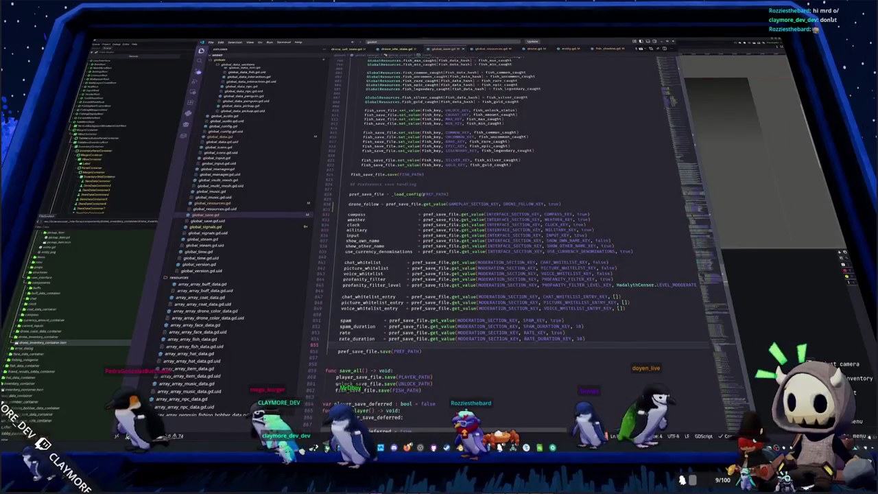
pyautogui.hotkey('ctrl', 'F1')
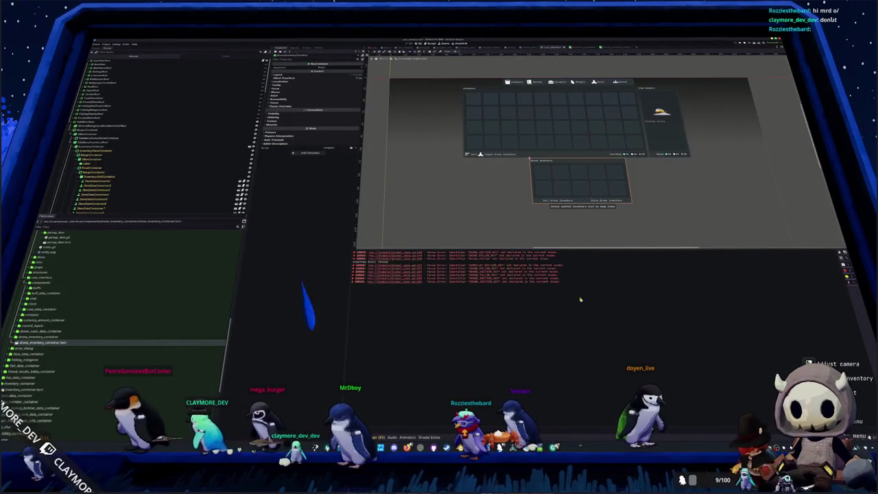
# - Clear the red parse-error lines from Godot's Output panel
pyautogui.click(844, 253)
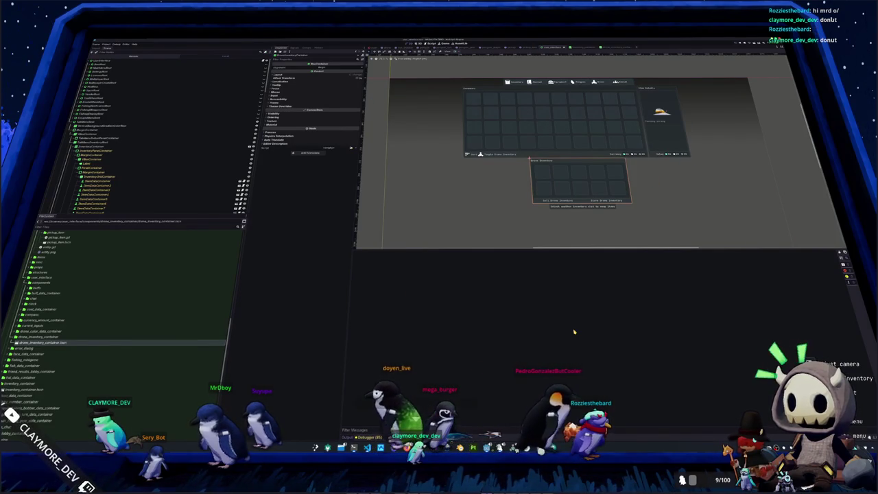
# - Hide the inventory interface, make the Settings node visible, and show its gameplay toggles page
pyautogui.hotkey('shift', 'alt', 'o')
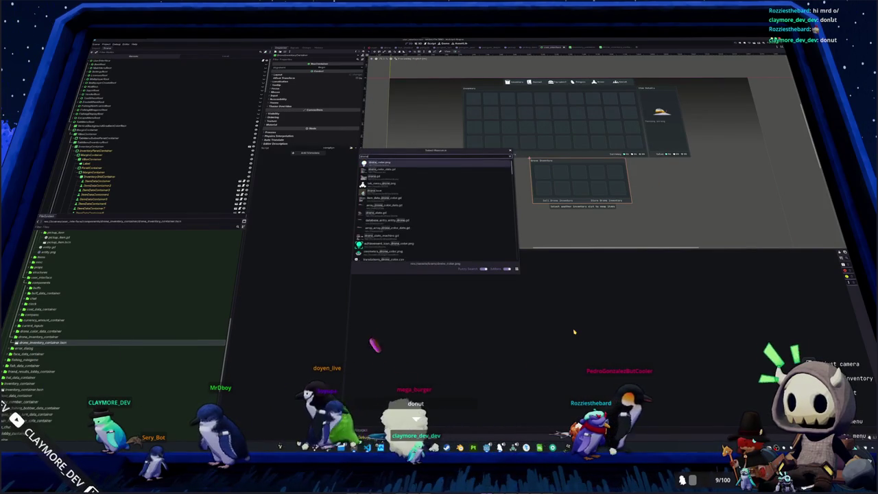
pyautogui.press('Escape')
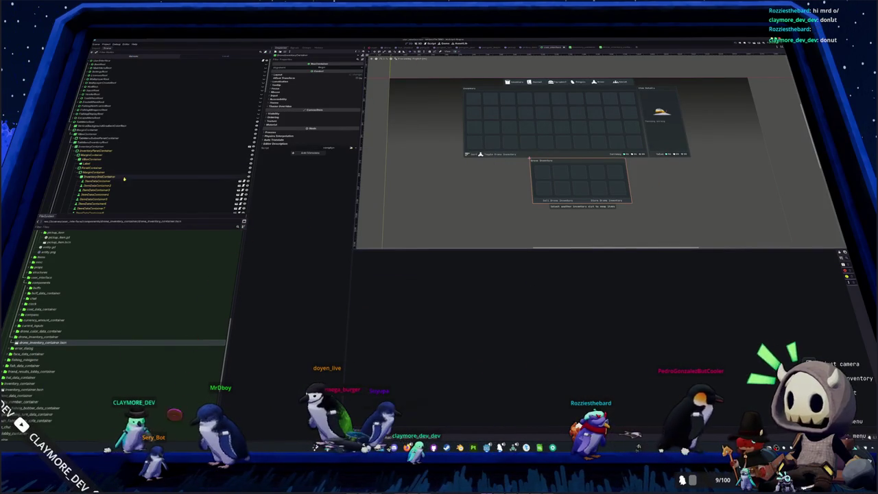
pyautogui.scroll(-5, 158, 137)
pyautogui.click(258, 123)
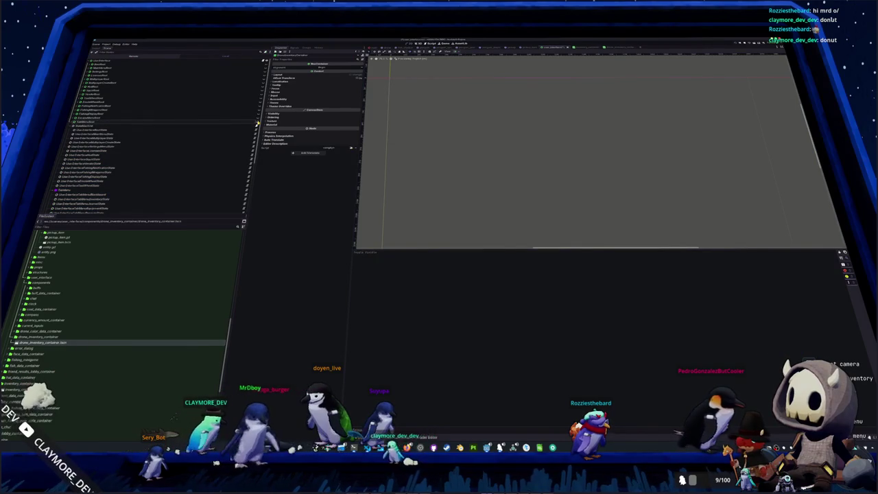
pyautogui.click(129, 71)
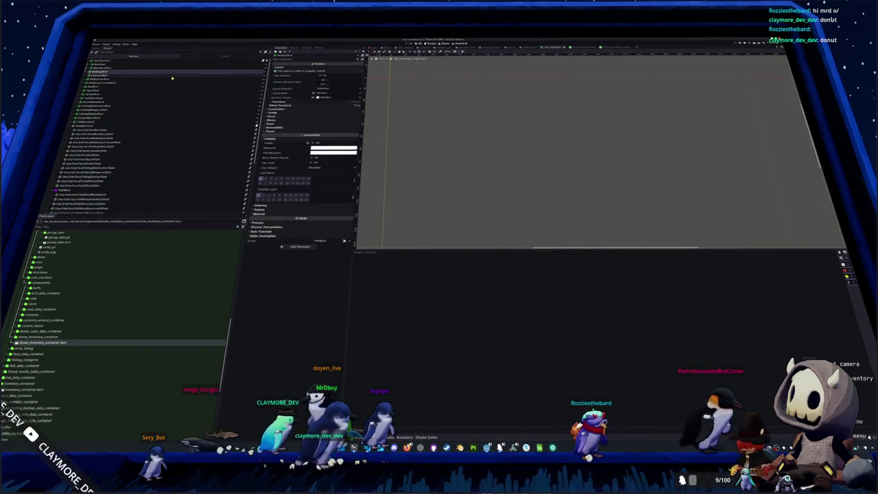
pyautogui.click(265, 71)
pyautogui.click(101, 79)
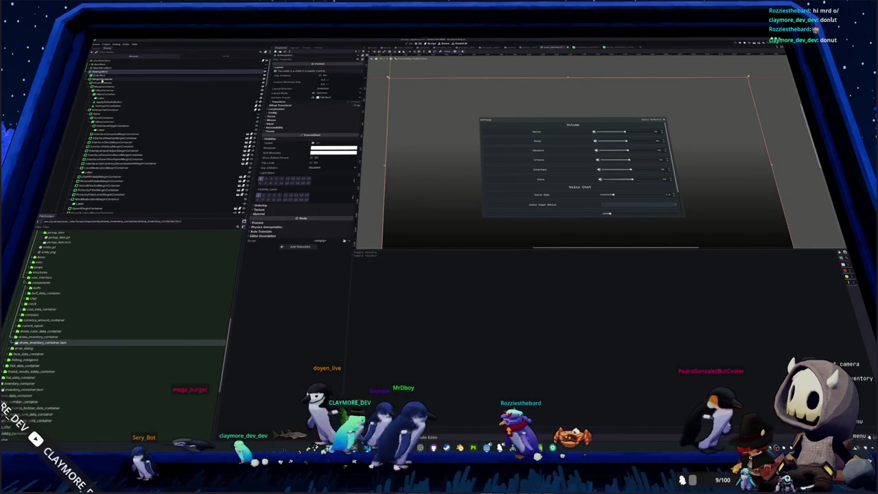
pyautogui.click(548, 133)
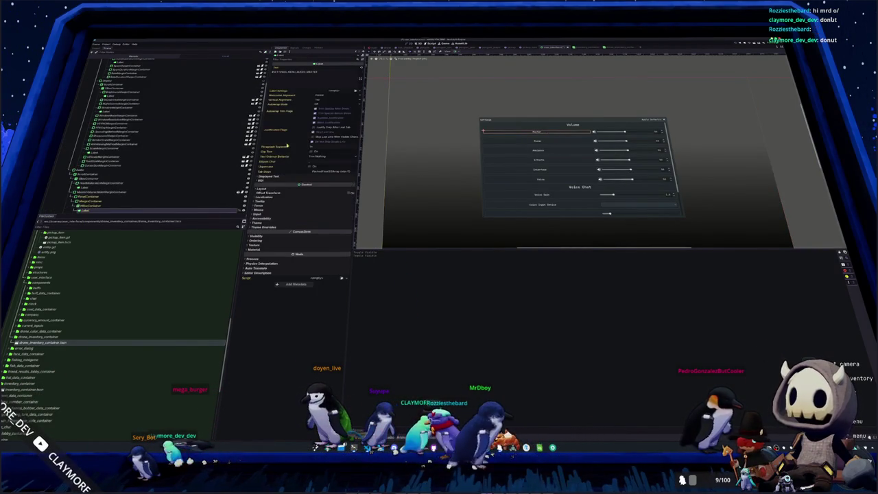
pyautogui.scroll(3, 117, 91)
pyautogui.click(103, 113)
pyautogui.click(197, 138)
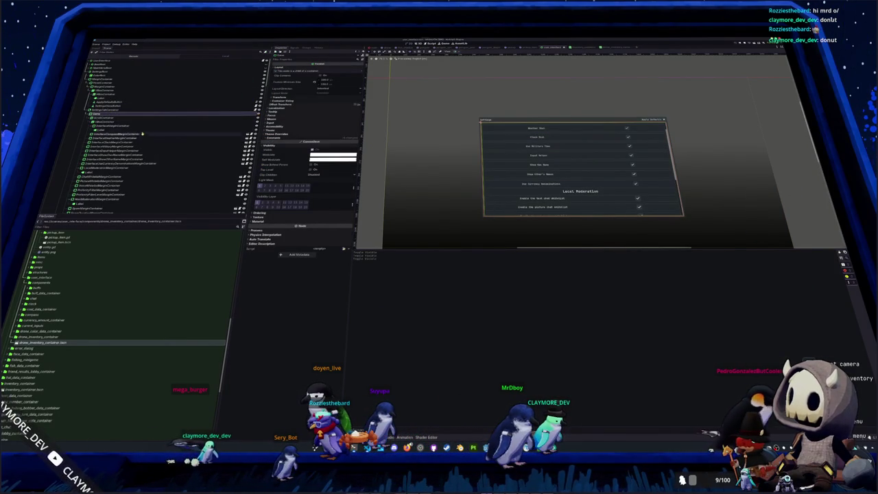
# - Duplicate a gameplay toggle row with Ctrl+D and select the copy's Label node
pyautogui.click(115, 134)
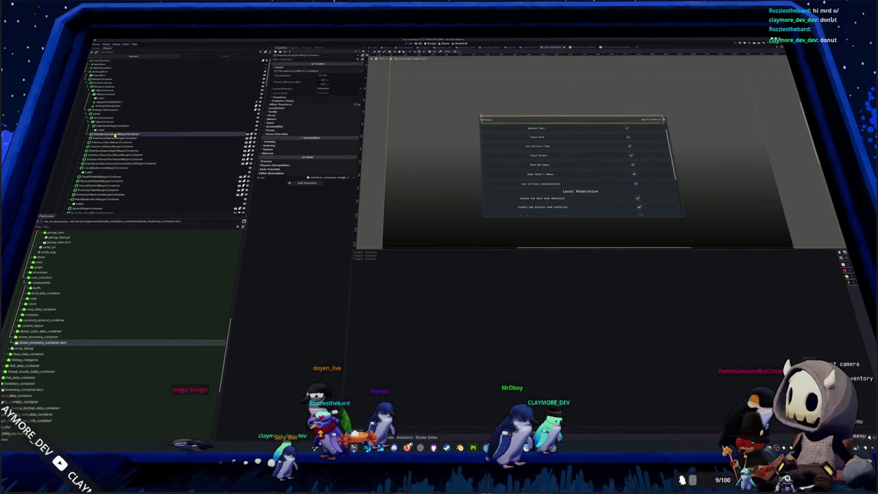
pyautogui.click(115, 138)
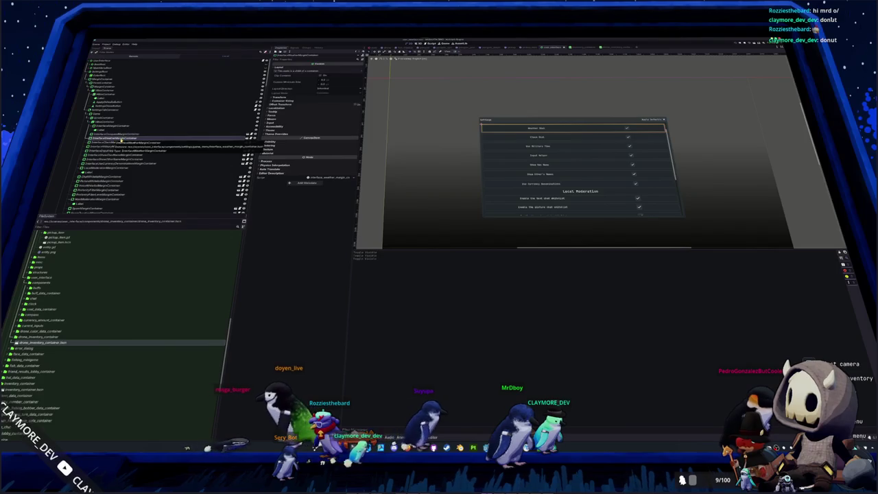
pyautogui.click(124, 127)
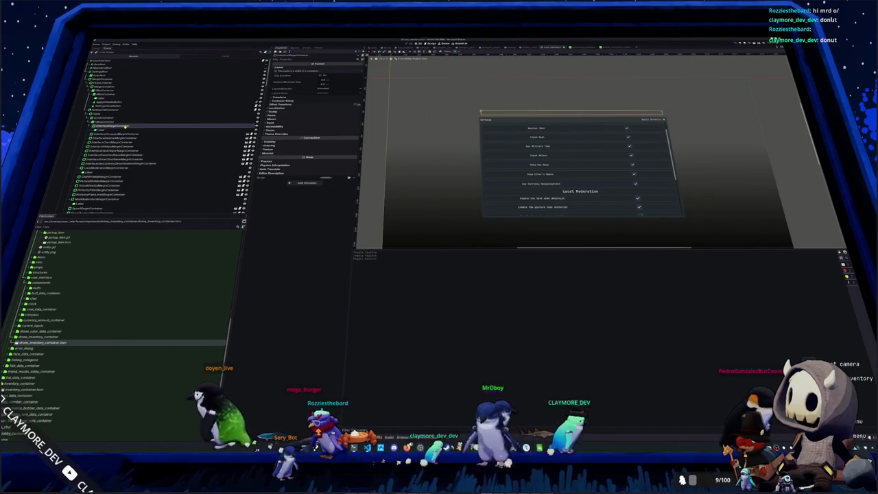
pyautogui.hotkey('ctrl', 'd')
pyautogui.click(130, 126)
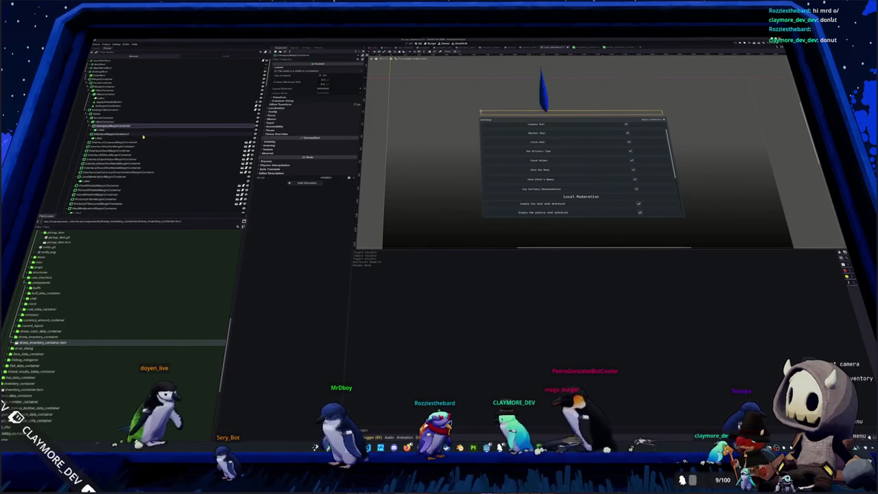
pyautogui.click(142, 135)
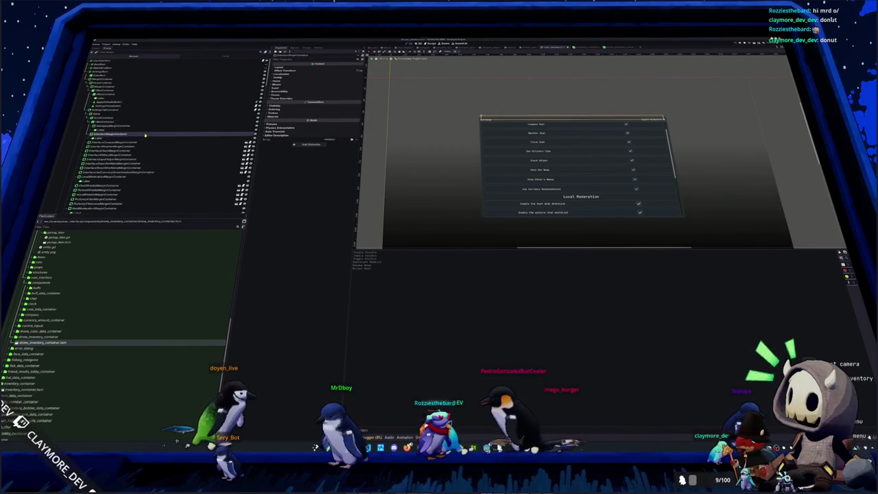
pyautogui.click(161, 128)
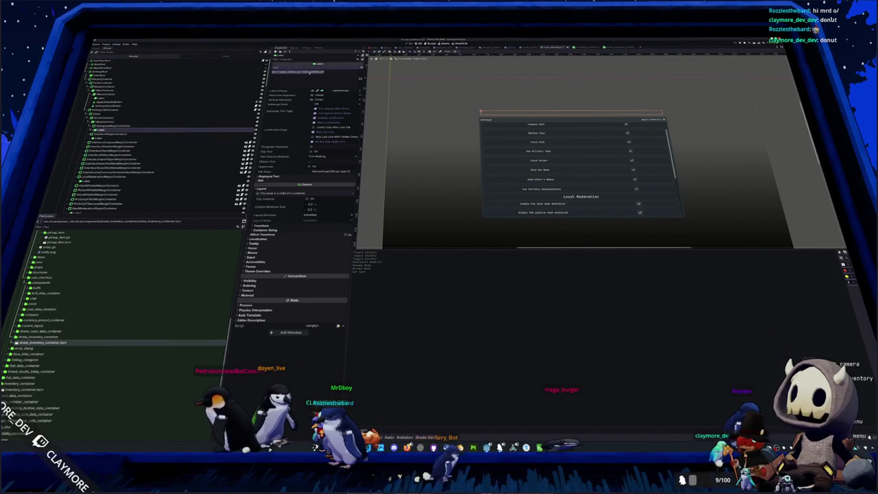
pyautogui.hotkey('alt', 'Tab')
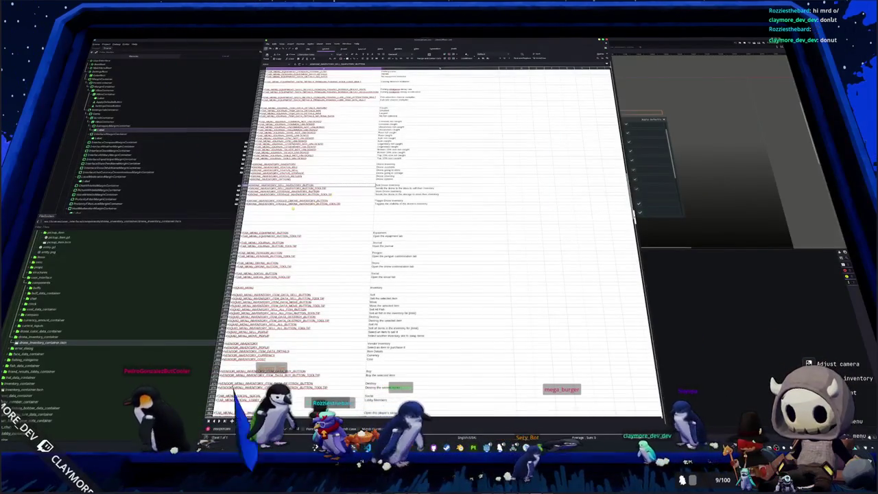
# - Select columns A–B from below the gameplay rows to the end of the translations sheet
pyautogui.click(291, 208)
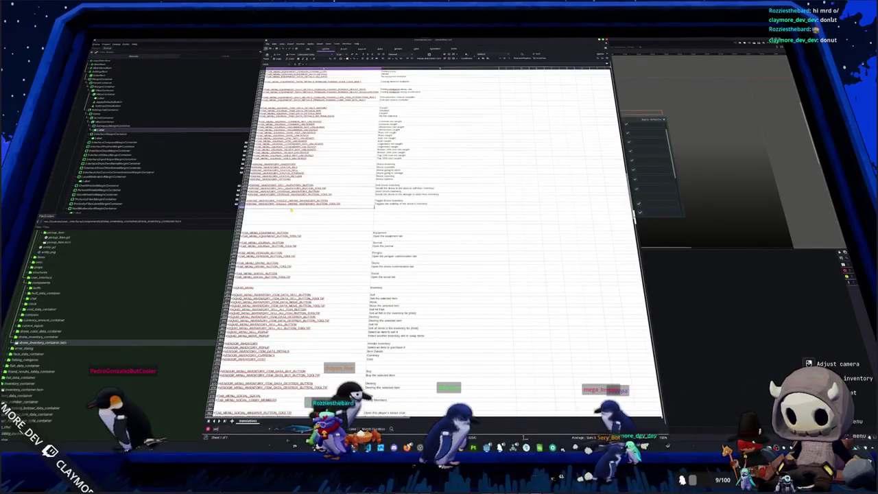
pyautogui.scroll(-10, 291, 210)
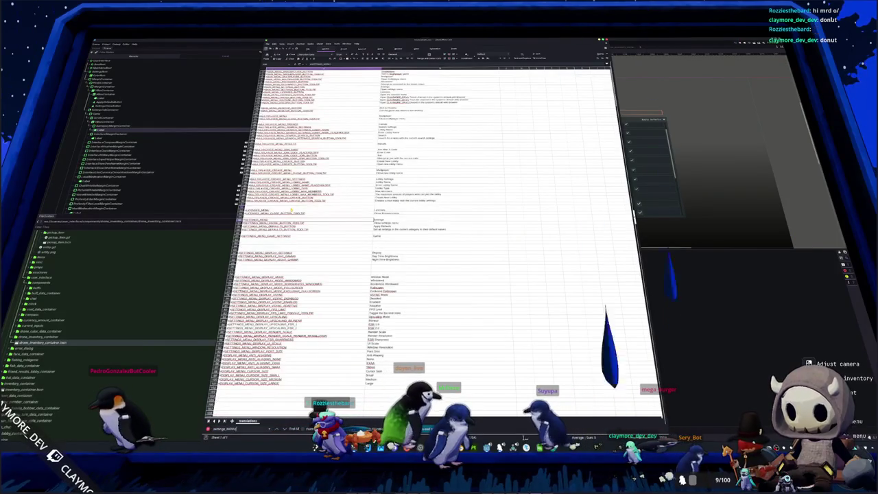
pyautogui.click(275, 242)
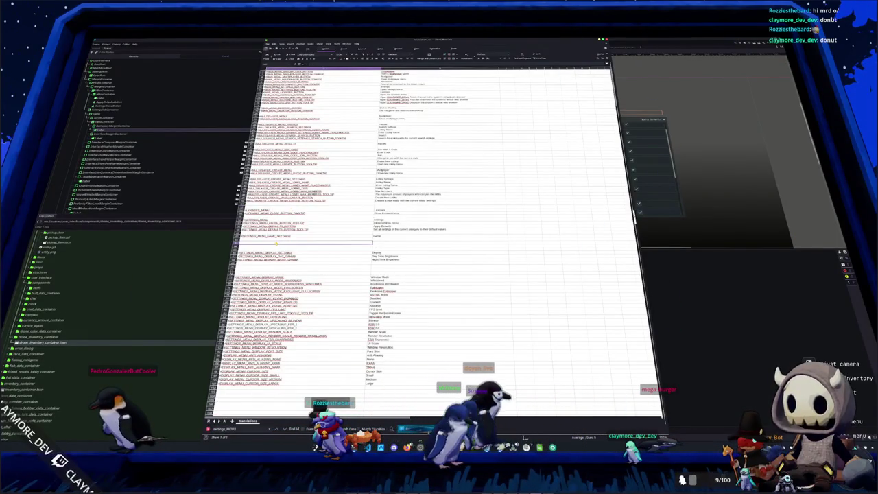
pyautogui.scroll(-15, 276, 243)
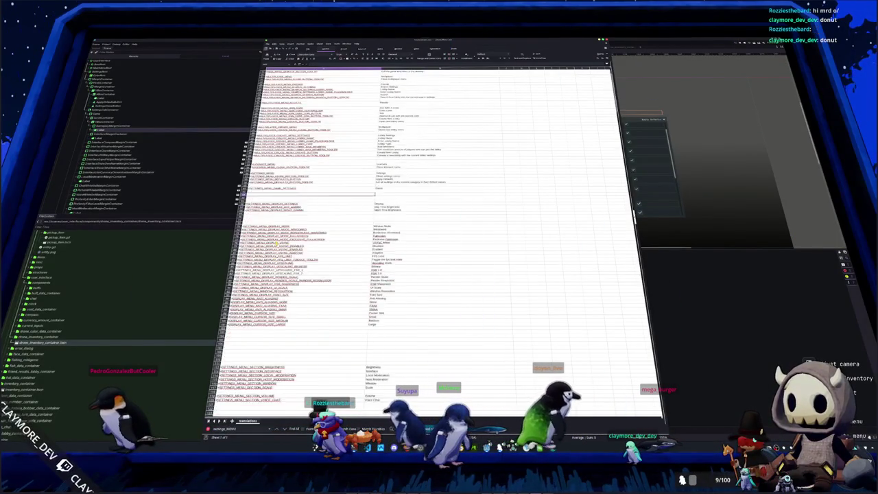
pyautogui.scroll(-10, 276, 243)
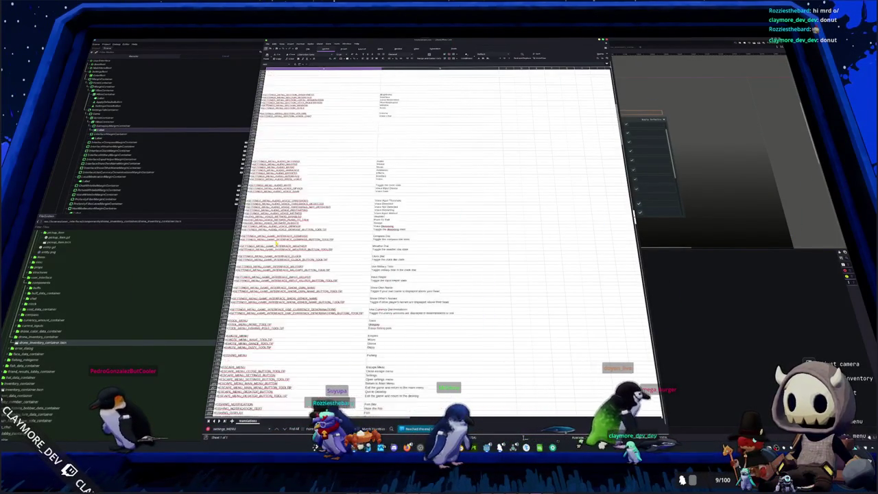
pyautogui.moveTo(256, 268)
pyautogui.mouseDown()
pyautogui.moveTo(508, 302)
pyautogui.moveTo(505, 360)
pyautogui.moveTo(488, 352)
pyautogui.mouseUp()
pyautogui.moveTo(457, 320); pyautogui.dragTo(311, 199)
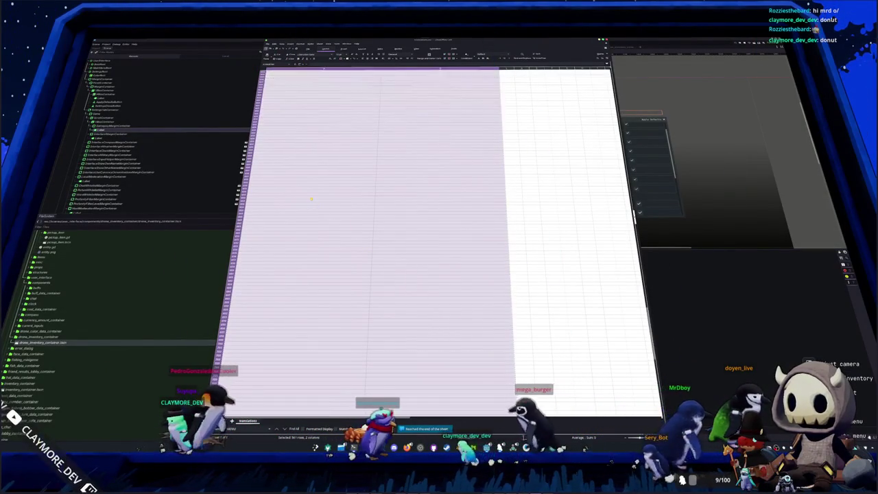
pyautogui.scroll(5, 304, 202)
pyautogui.scroll(-5, 302, 203)
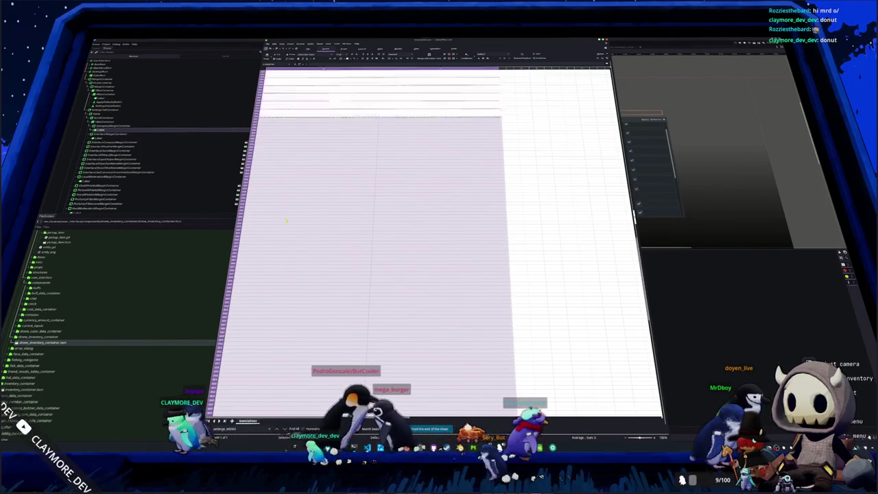
pyautogui.scroll(3, 282, 223)
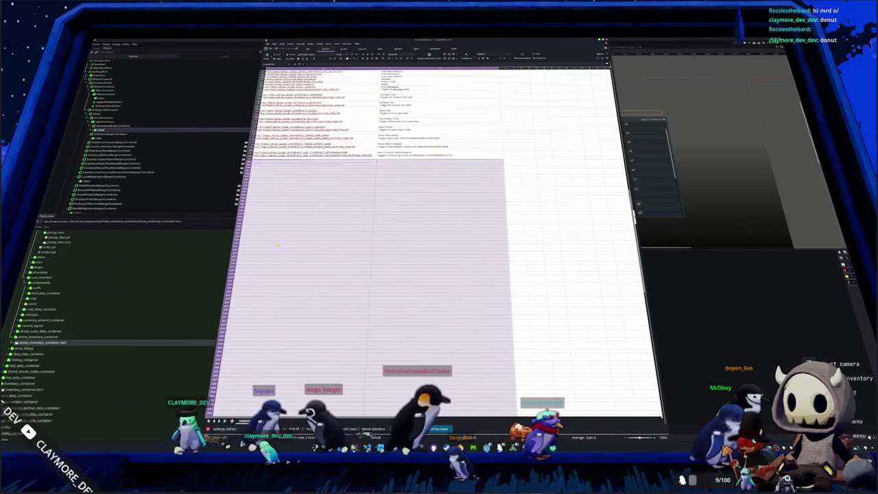
pyautogui.scroll(5, 283, 199)
pyautogui.click(284, 165)
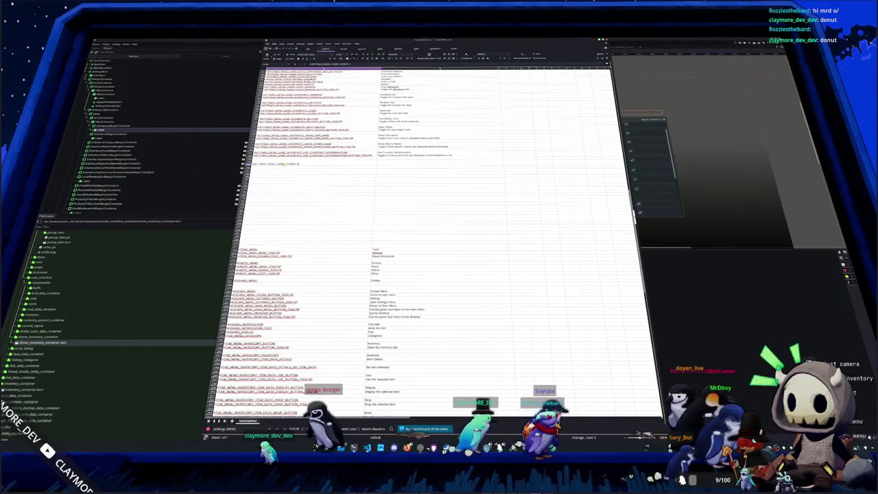
# - Finish the drone-follow key, labelled 'Drone follow', described 'Toggles the drone follows you during gameplay'
pyautogui.write('OLLOW')
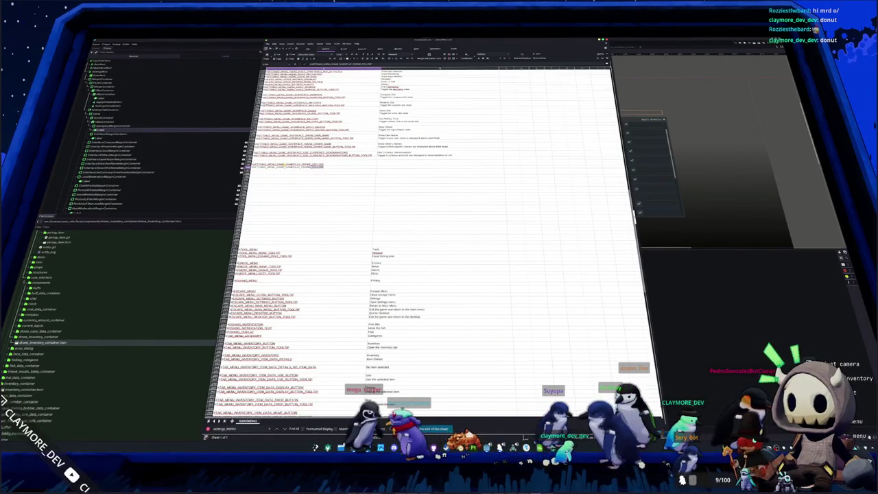
pyautogui.write('_')
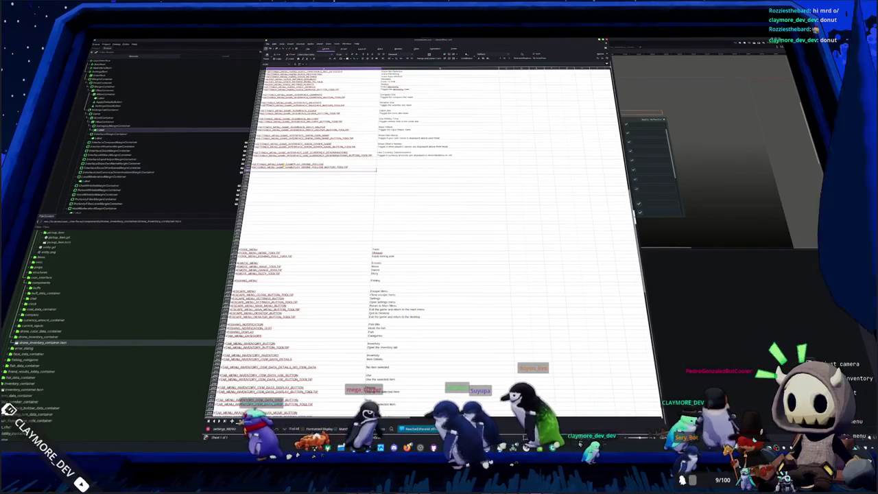
pyautogui.press('Tab')
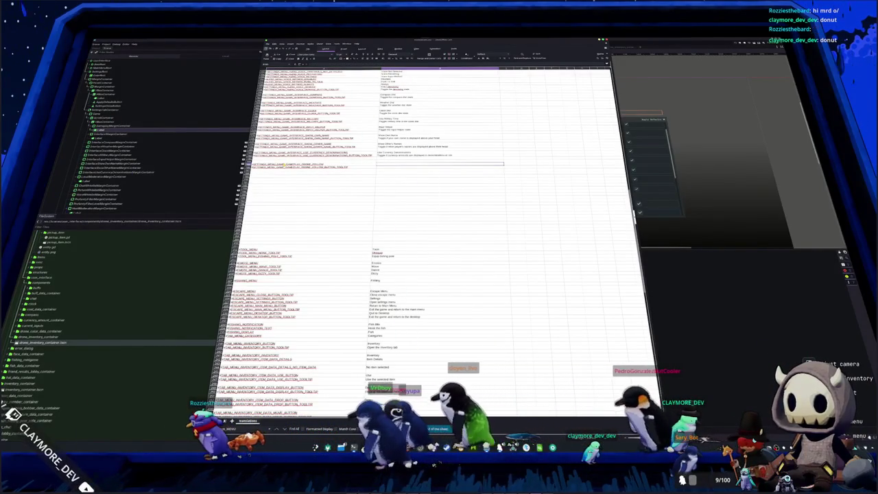
pyautogui.write('Fo')
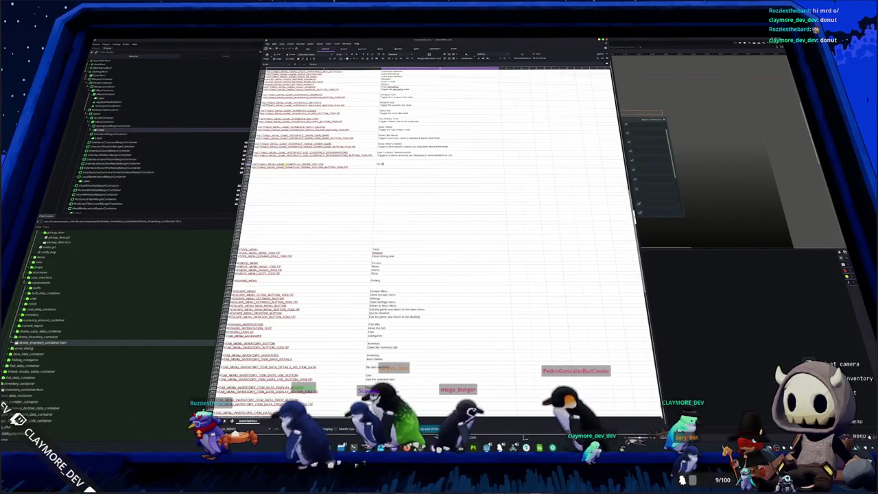
pyautogui.press('BackSpace')
pyautogui.press('BackSpace')
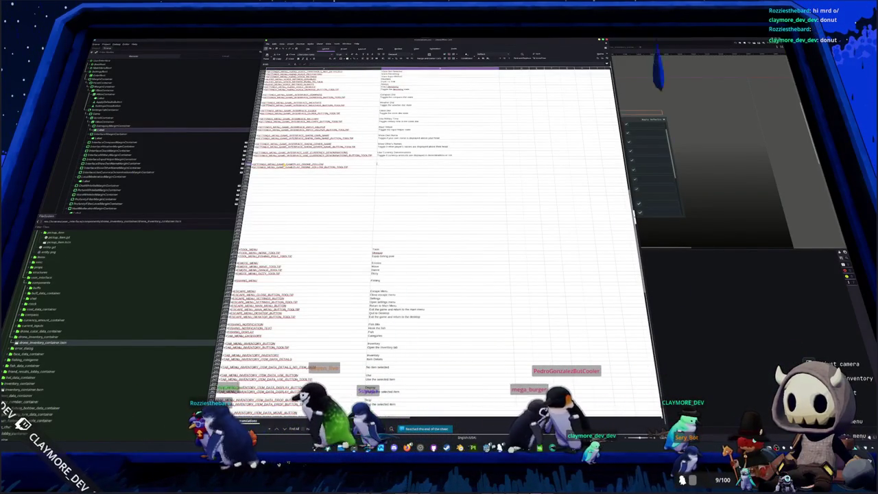
pyautogui.write('Drone fo')
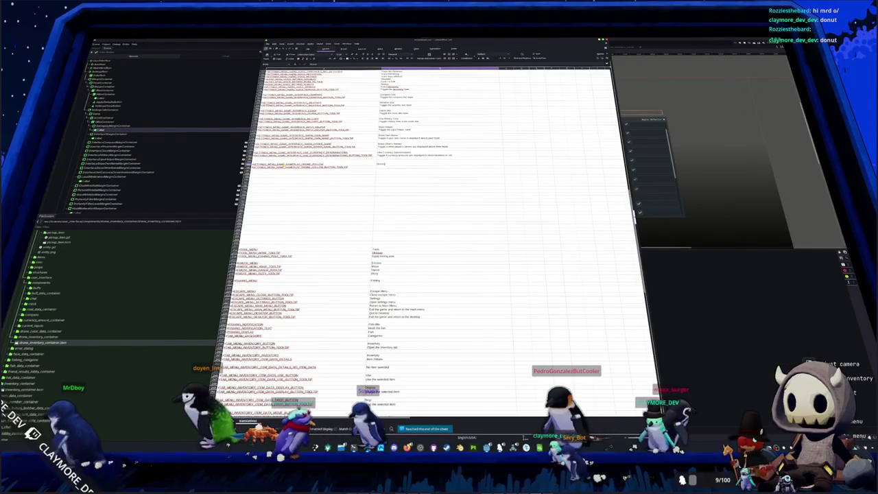
pyautogui.write('llow')
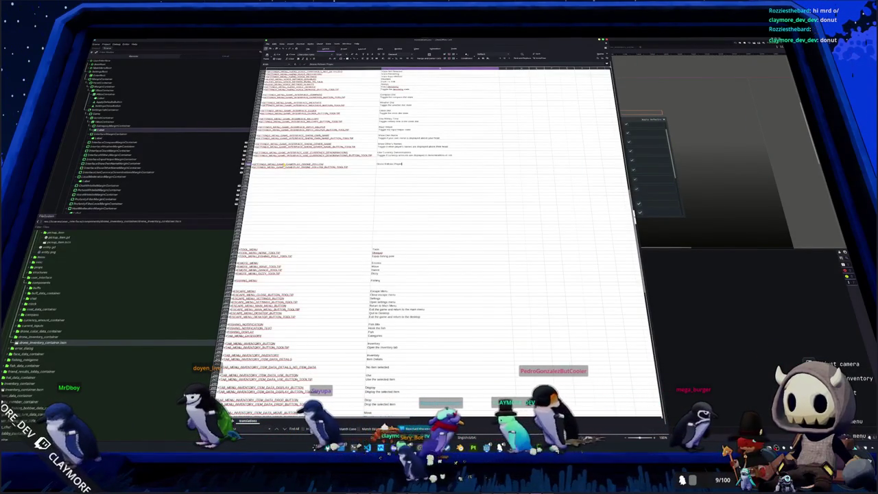
pyautogui.press('Return')
pyautogui.write('Toggle')
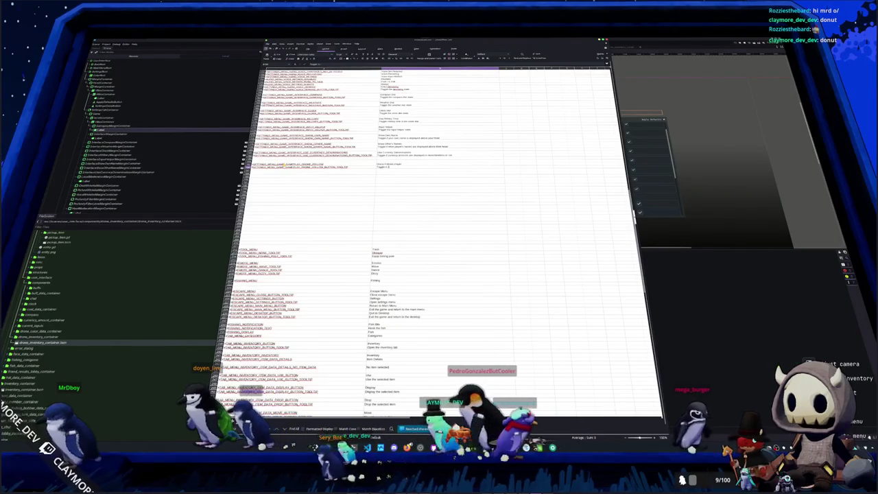
pyautogui.write('s the drone fol')
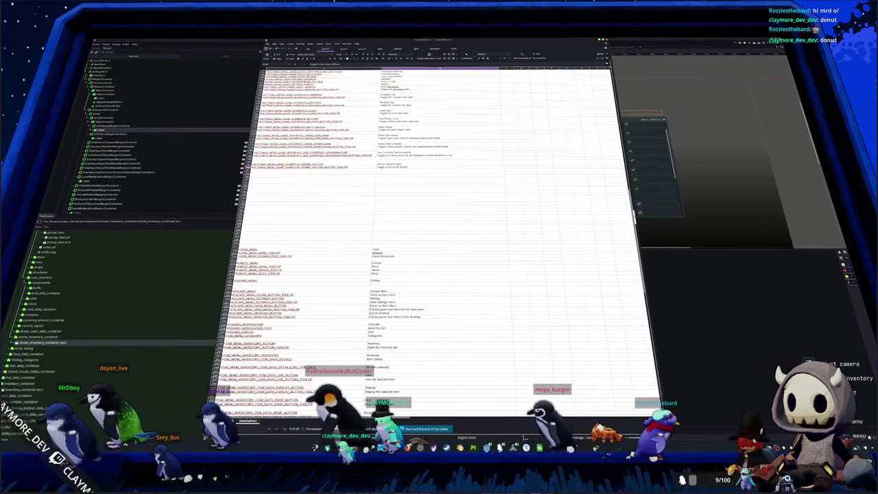
pyautogui.write('lows you during')
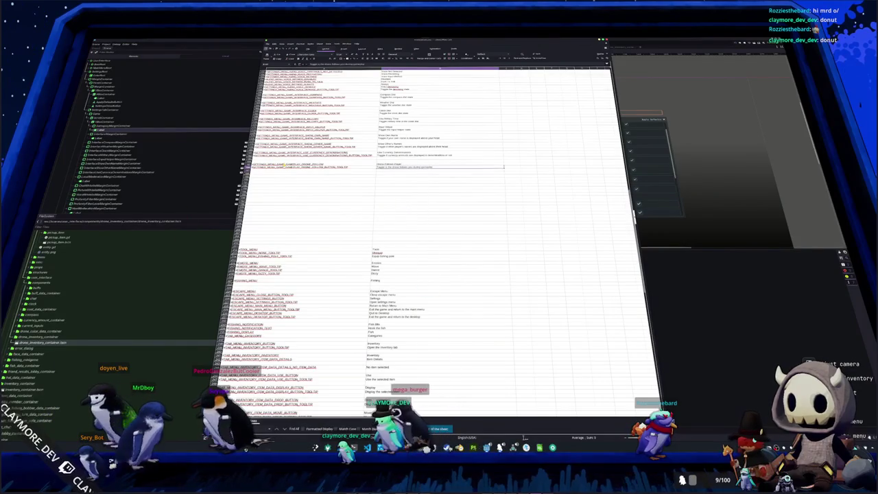
pyautogui.write(' gameplay')
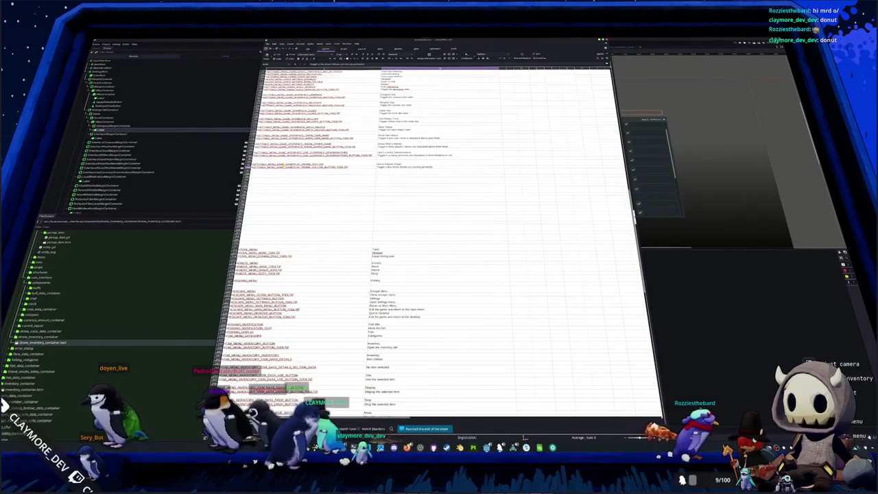
pyautogui.press('Return')
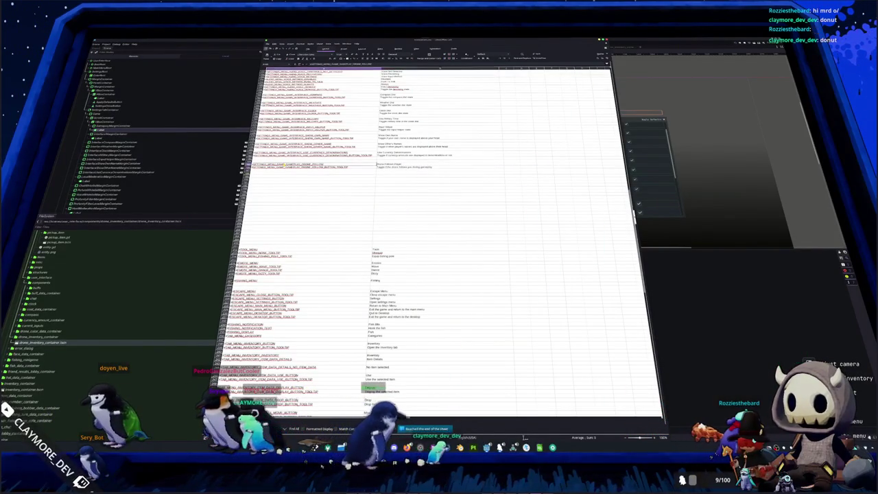
# - Insert a blank row above the drone-follow entries and select its description cell
pyautogui.hotkey('alt', 'Tab')
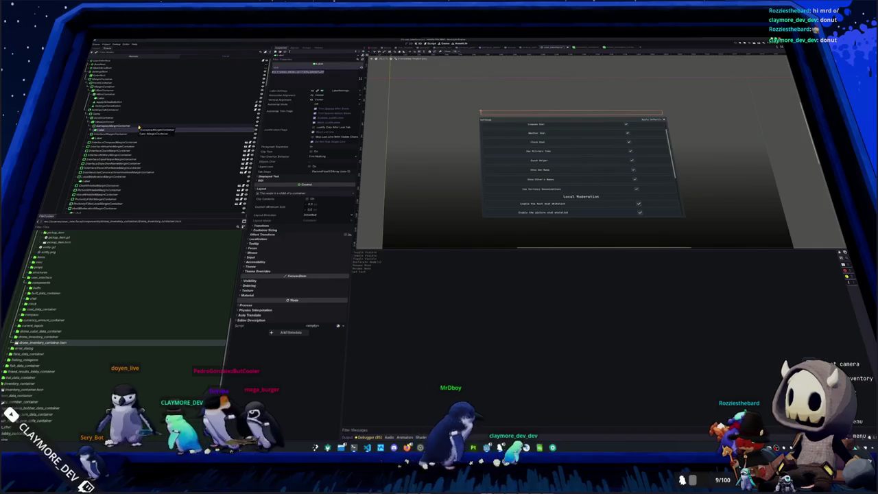
pyautogui.hotkey('alt', 'Tab')
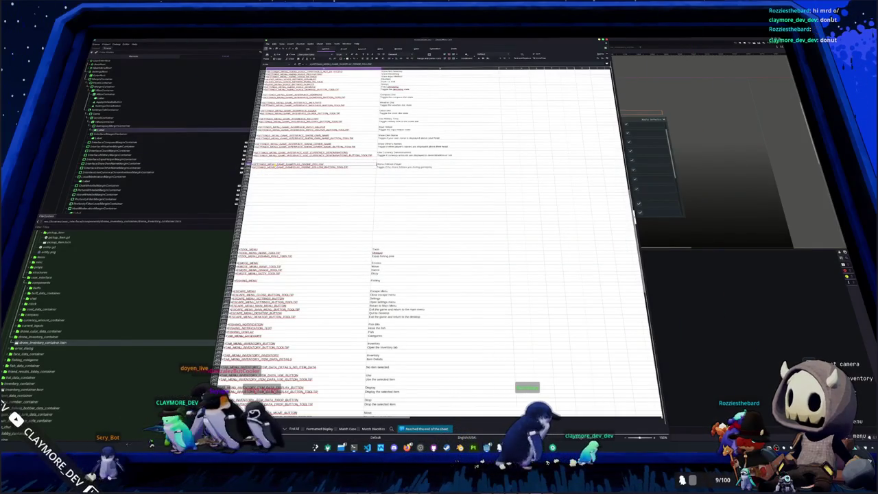
pyautogui.hotkey('ctrl', '+')
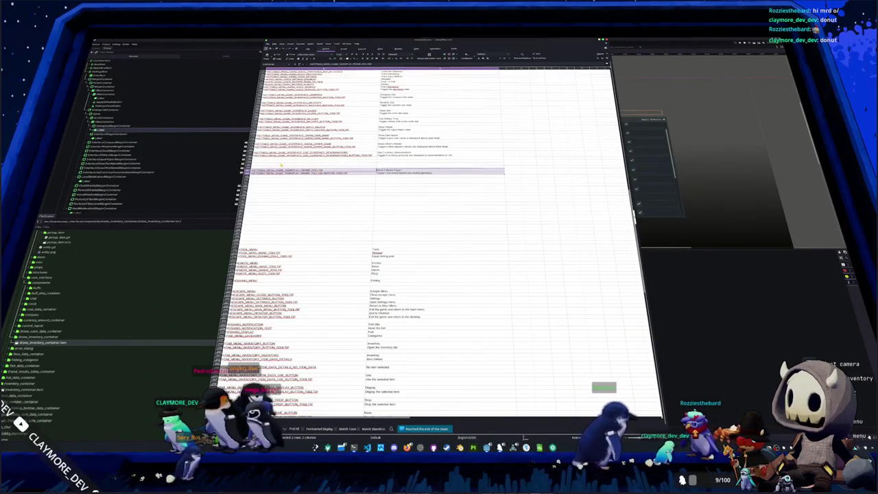
pyautogui.hotkey('alt', 'Tab')
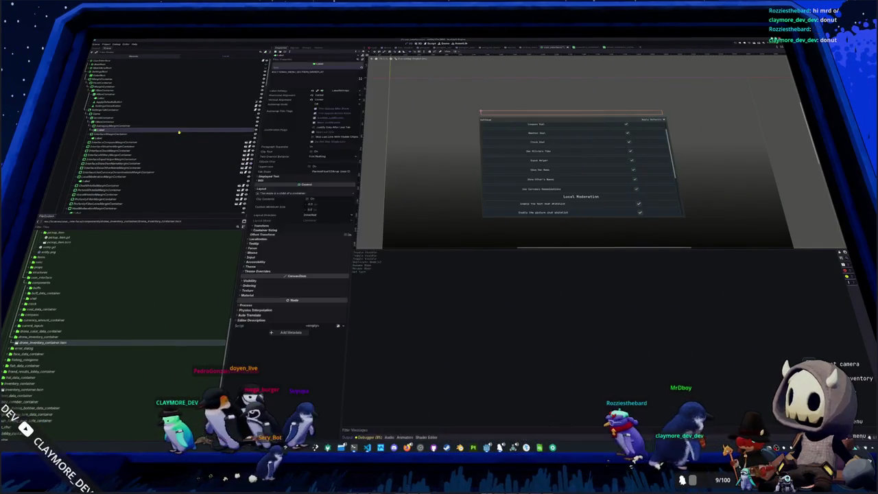
pyautogui.hotkey('alt', 'Tab')
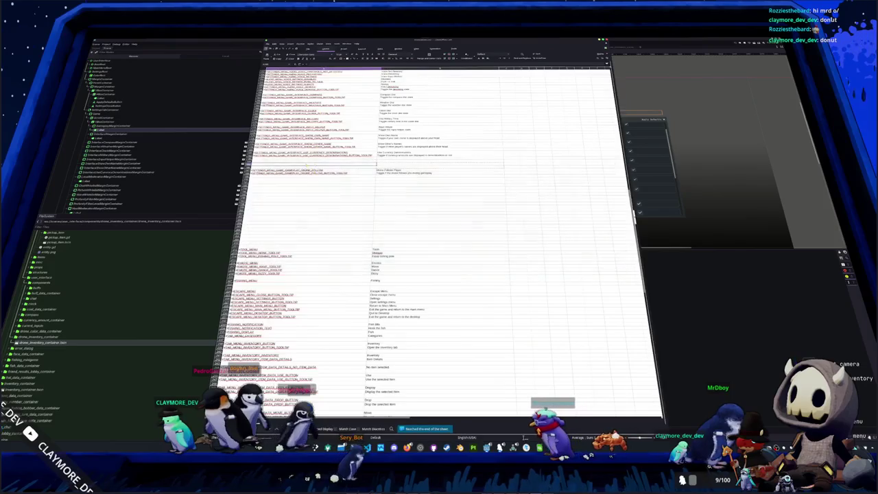
pyautogui.click(386, 165)
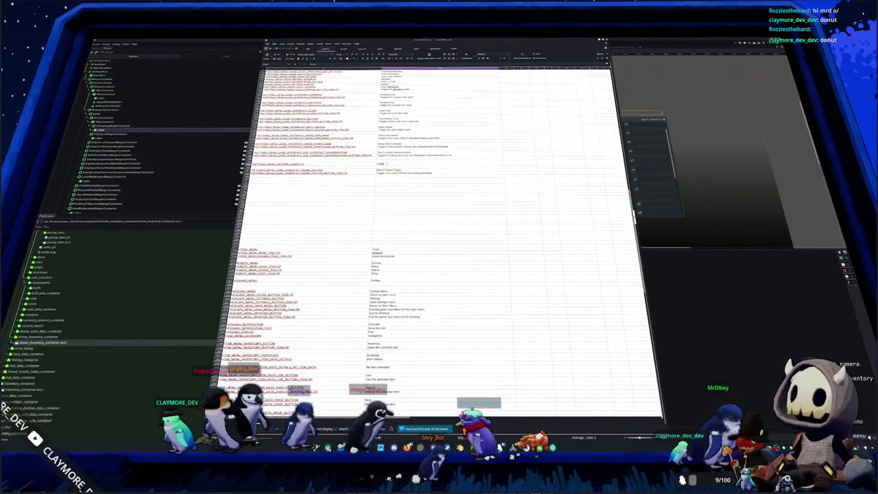
# - Drag the Compass row node under the Gameplay heading and save the settings scene
pyautogui.hotkey('alt', 'Tab')
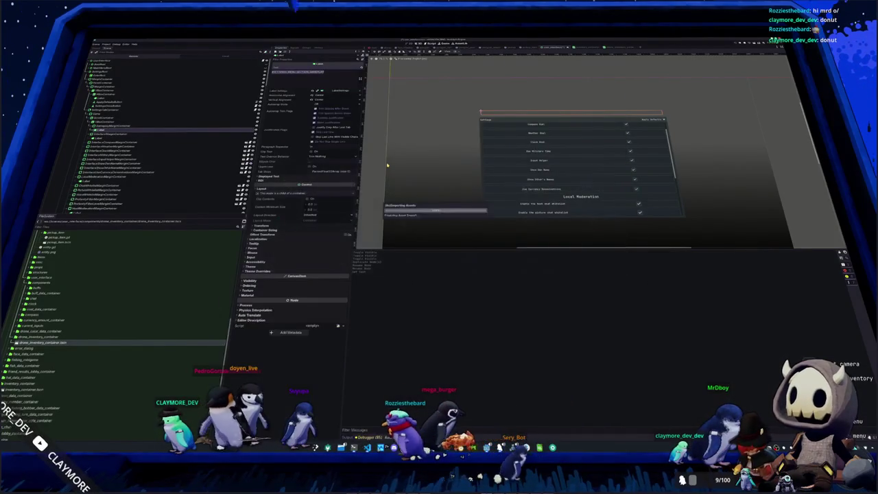
pyautogui.click(103, 119)
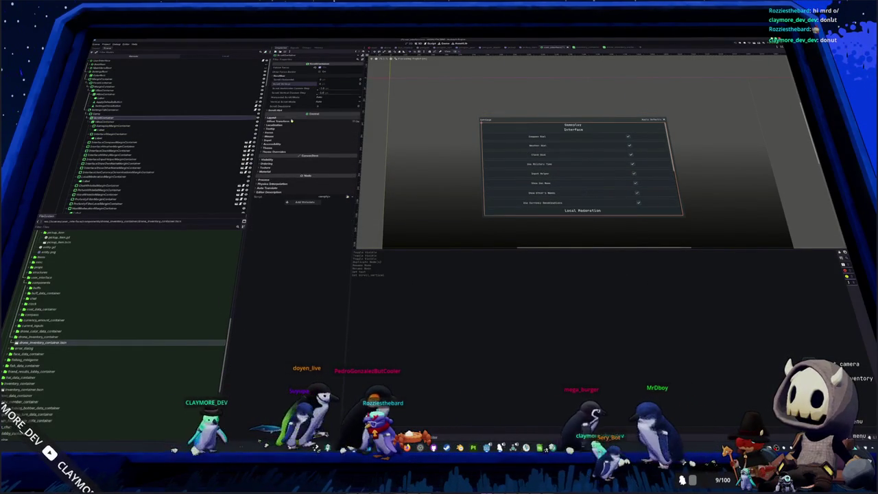
pyautogui.click(106, 142)
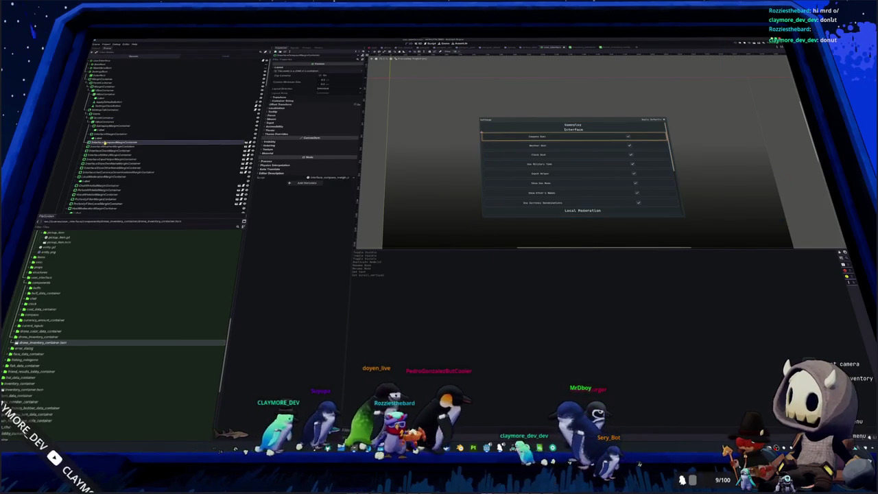
pyautogui.click(109, 122)
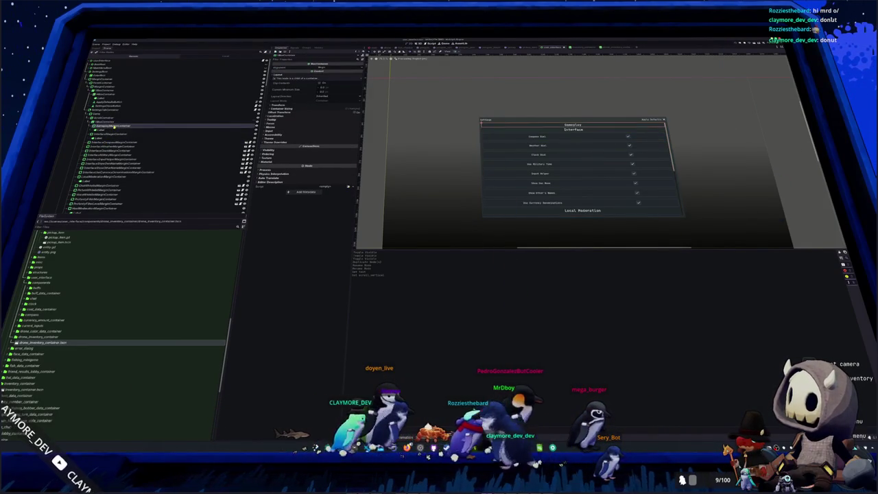
pyautogui.moveTo(114, 127); pyautogui.dragTo(109, 138)
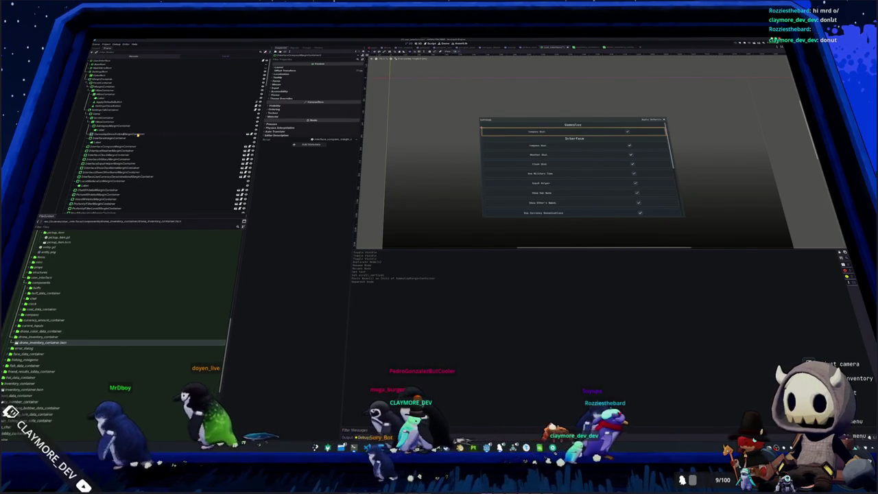
pyautogui.hotkey('ctrl', 's')
# - Make the instanced Gameplay row node and its children local
pyautogui.rightClick(120, 135)
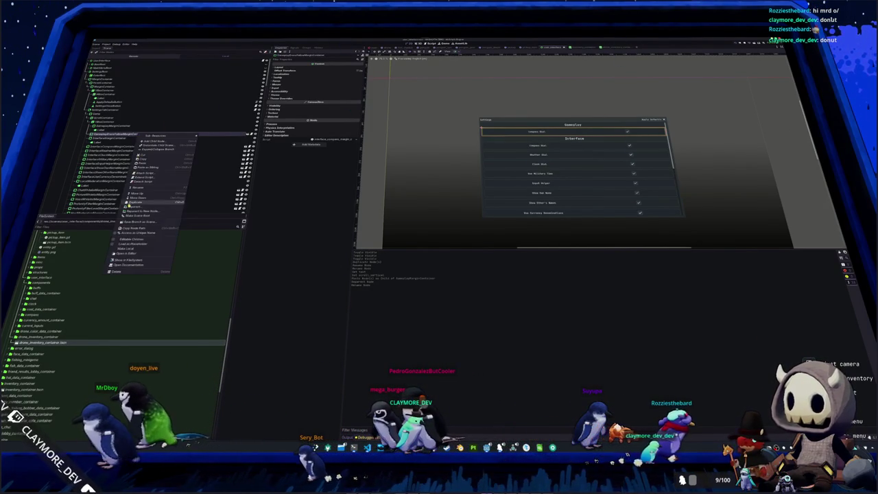
pyautogui.click(130, 249)
pyautogui.rightClick(135, 135)
pyautogui.click(160, 169)
# - Save the row branch as gameplay_drone_follow_margin_container.tscn in components/settings/game_menu and open it
pyautogui.rightClick(203, 134)
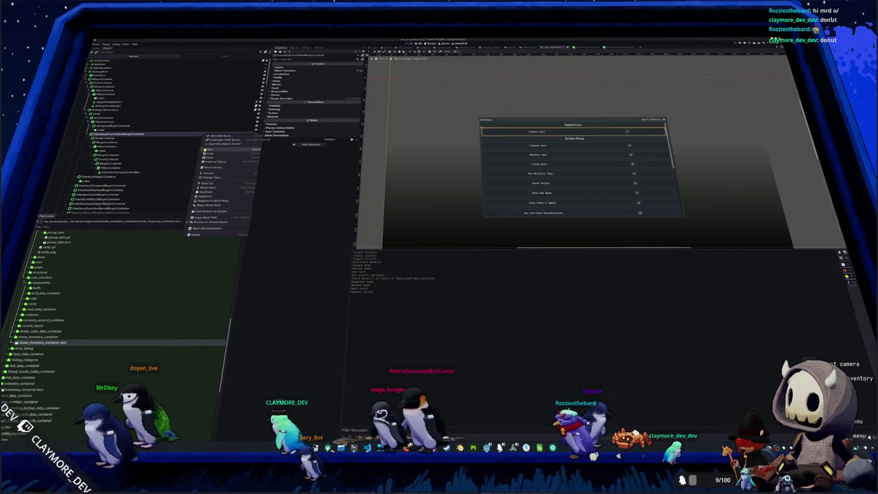
pyautogui.click(206, 212)
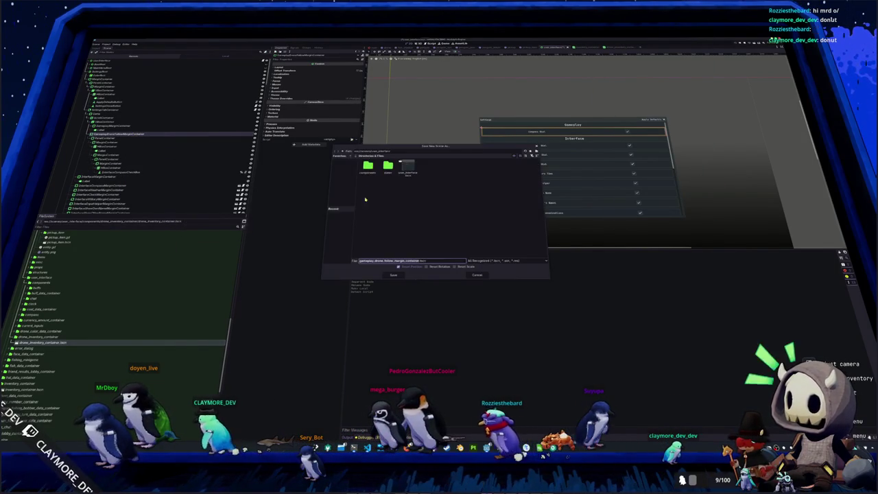
pyautogui.doubleClick(375, 172)
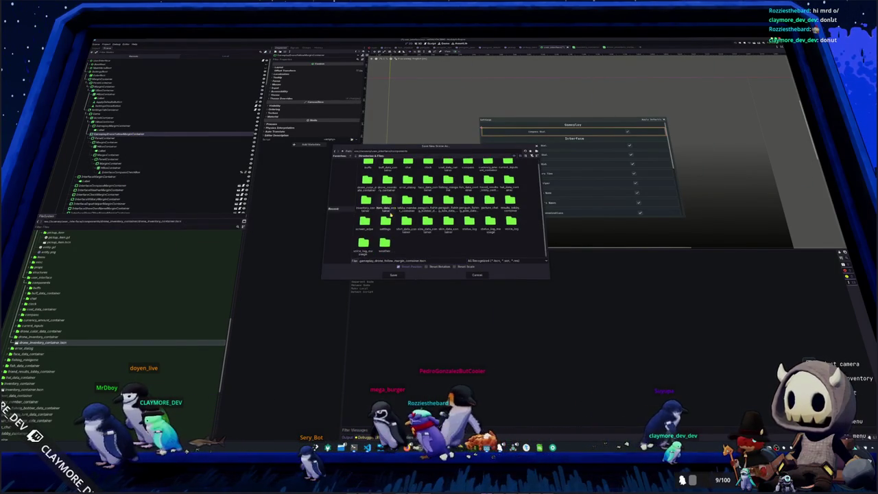
pyautogui.doubleClick(384, 223)
pyautogui.doubleClick(409, 166)
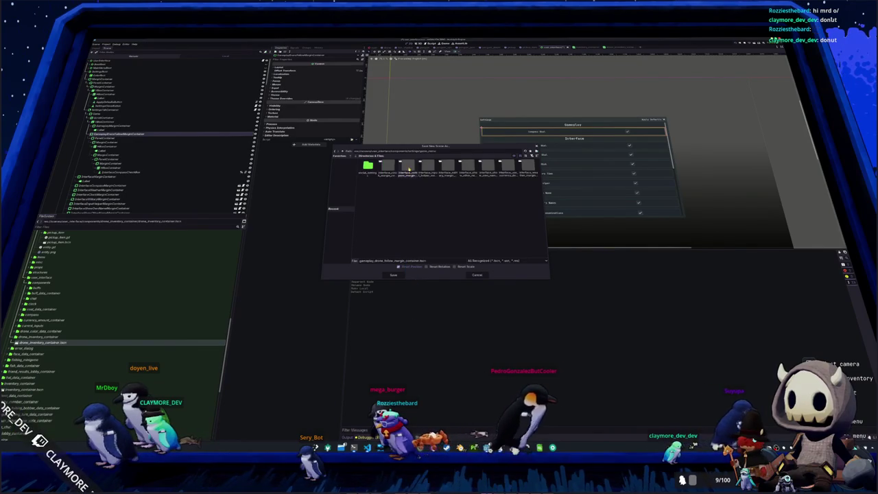
pyautogui.click(393, 275)
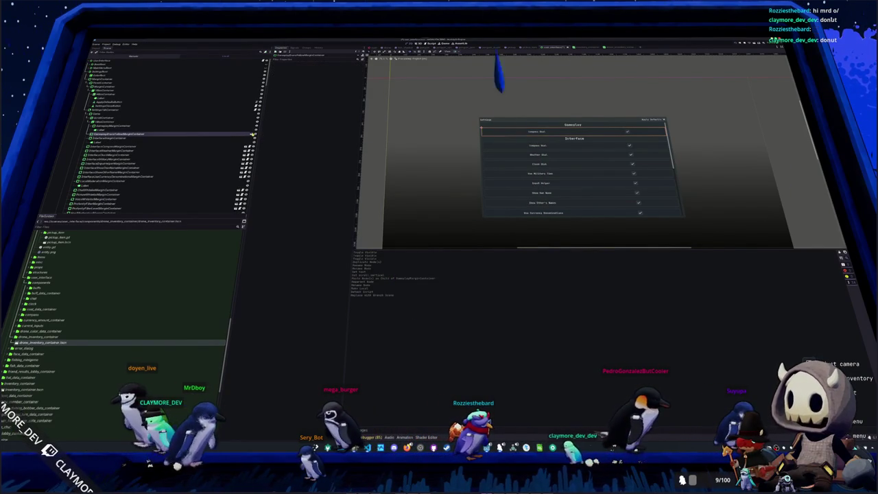
pyautogui.click(254, 134)
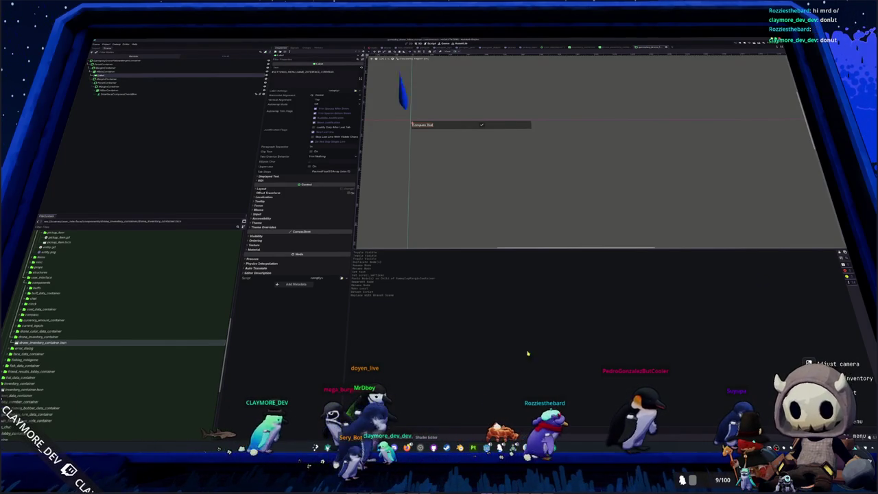
# - Replace the Compass Dial label with the drone-follow key from the localization sheet, then select the CheckButton
pyautogui.hotkey('alt', 'Tab')
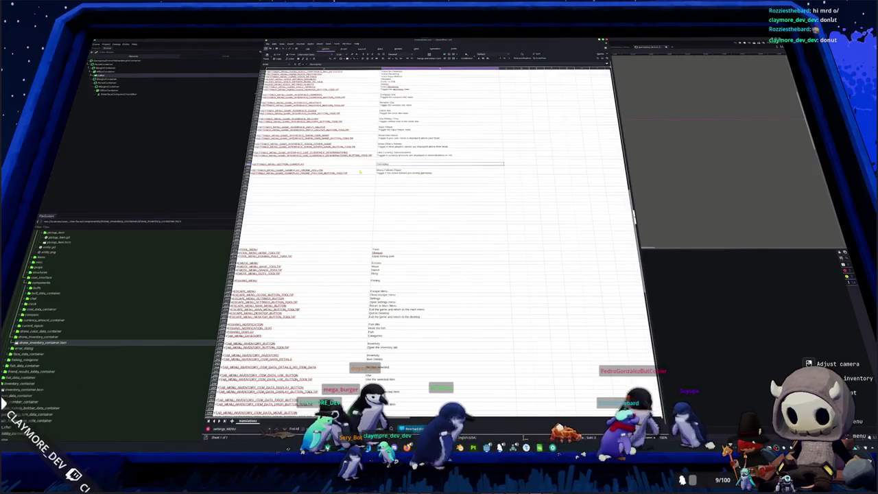
pyautogui.press('Down')
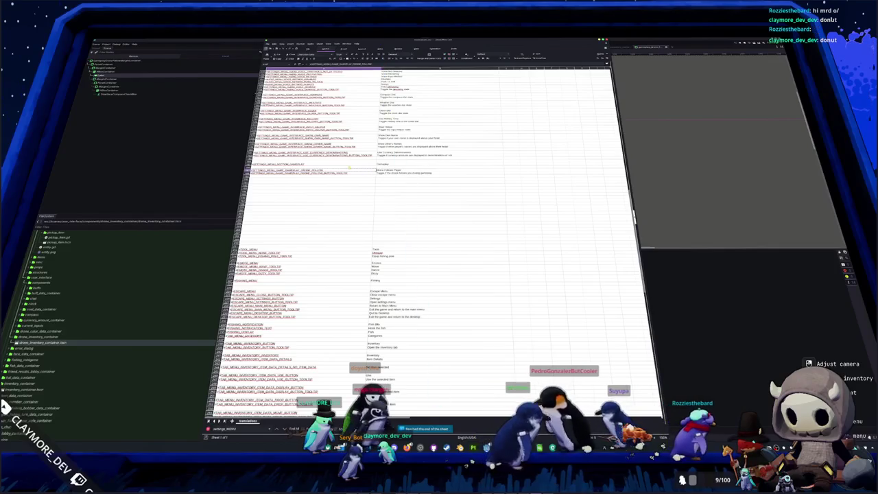
pyautogui.hotkey('alt', 'Tab')
pyautogui.hotkey('ctrl', 'v')
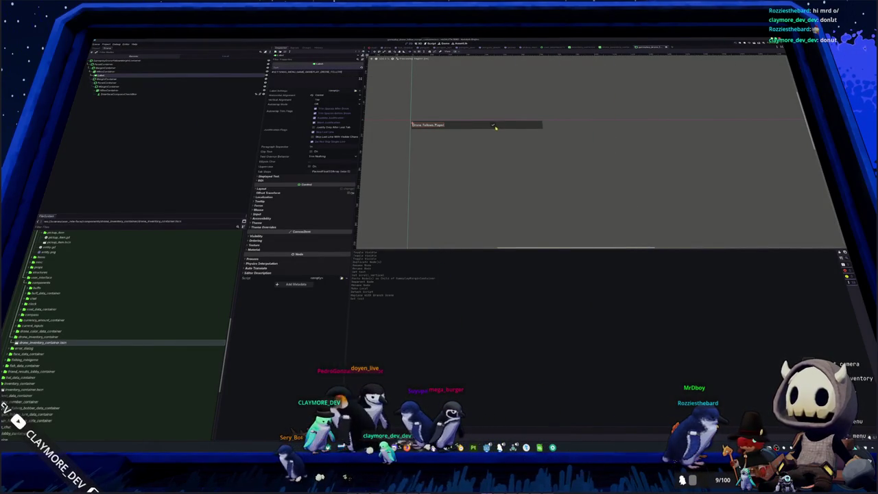
pyautogui.click(494, 126)
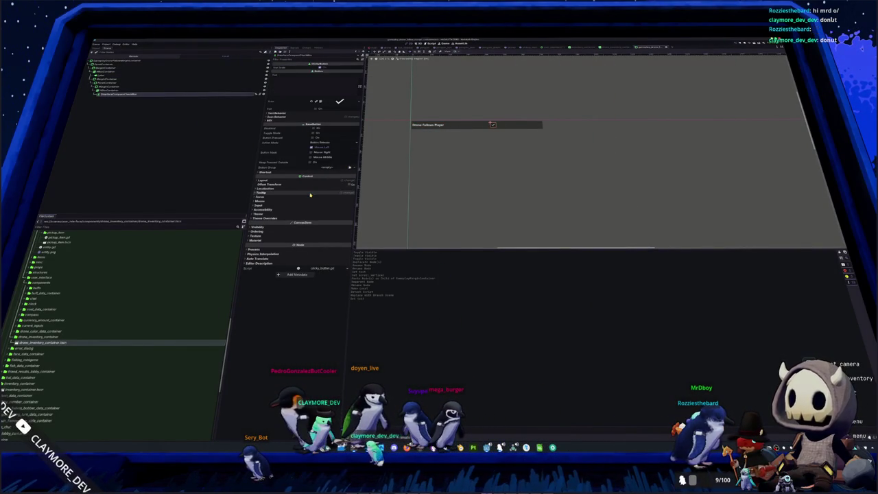
pyautogui.hotkey('alt', 'Tab')
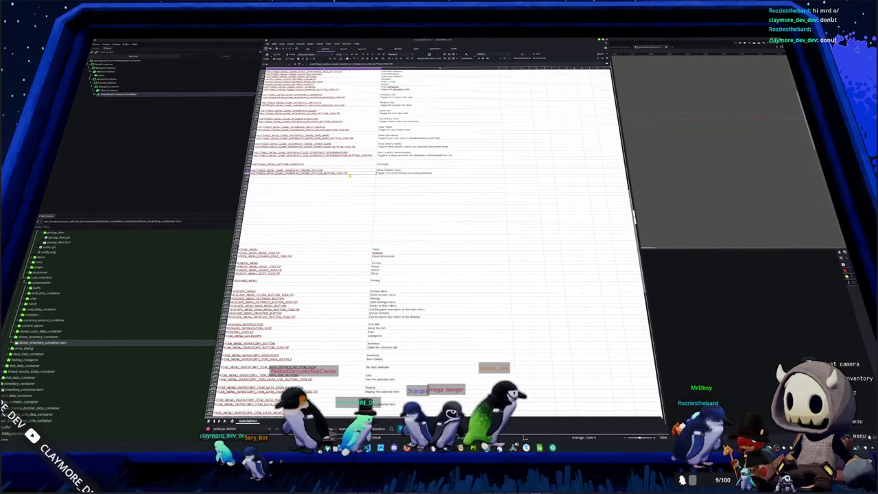
pyautogui.hotkey('alt', 'Tab')
pyautogui.hotkey('alt', 'Tab')
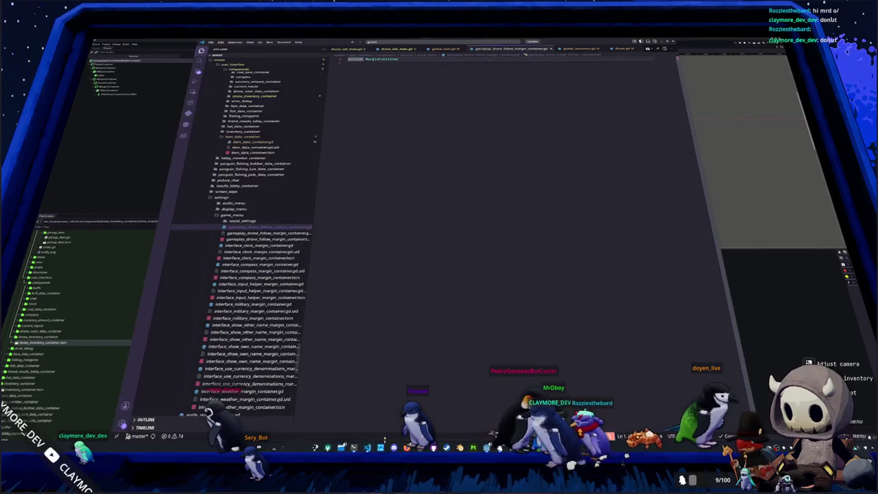
# - Copy the interface_clock_margin_container.gd code into the empty drone-follow script
pyautogui.click(251, 246)
pyautogui.hotkey('ctrl', 'a')
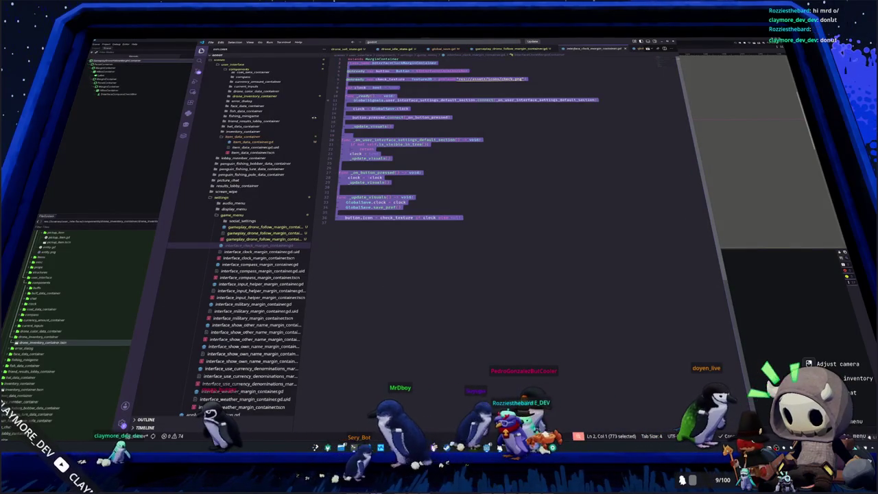
pyautogui.click(264, 227)
pyautogui.hotkey('ctrl', 'v')
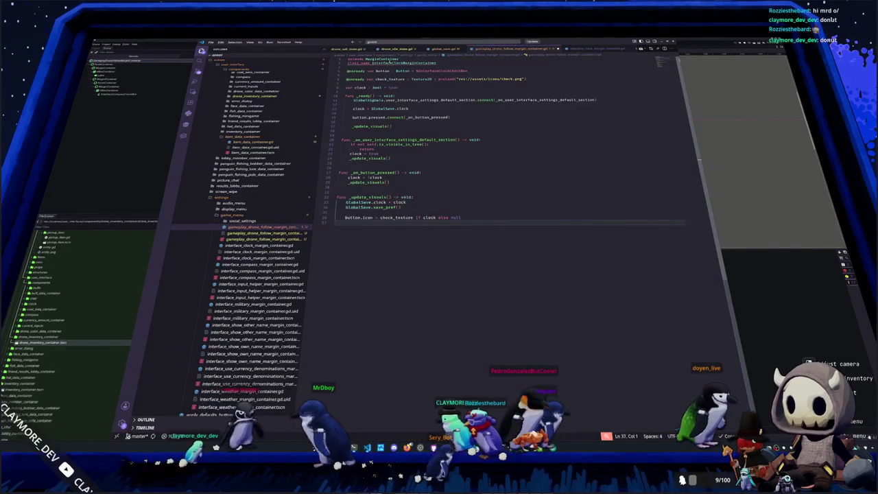
# - Rename the class to GameplayDroneFollowMarginContainer and point the checkbox reference at %GameplayDroneFollowCheckBox
pyautogui.moveTo(372, 62); pyautogui.dragTo(403, 63)
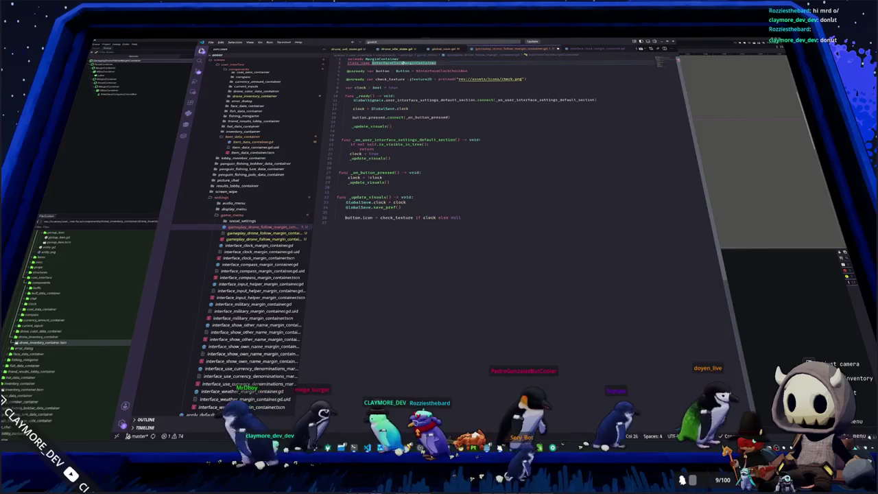
pyautogui.write('GameplayDroneFo')
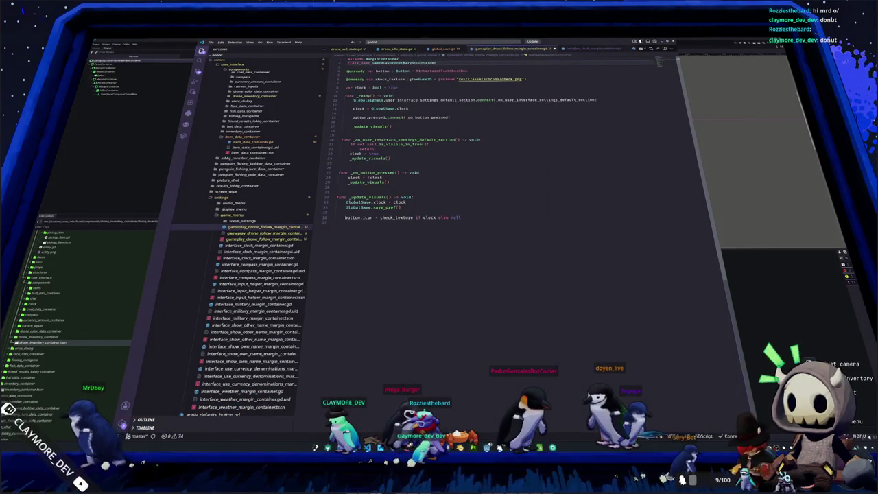
pyautogui.write('llow')
pyautogui.doubleClick(440, 71)
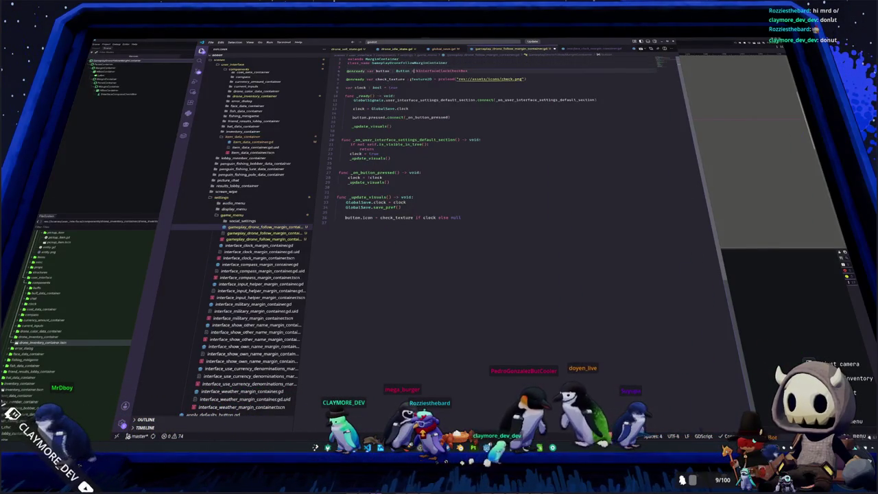
pyautogui.write('%Int')
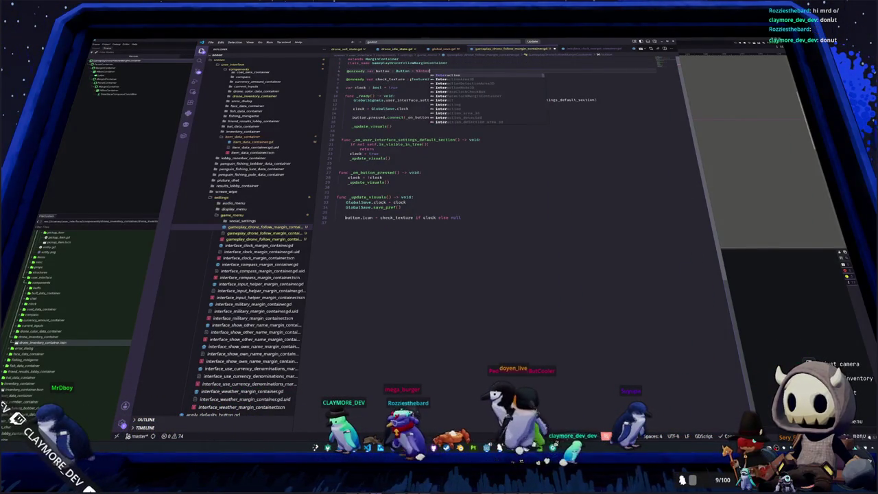
pyautogui.press('BackSpace')
pyautogui.press('BackSpace')
pyautogui.press('BackSpace')
pyautogui.write('GameplayDroneFollowCheckBox')
# - Verify the GameplayDroneFollowCheckBox node name in Godot and review the settings section signal usage
pyautogui.doubleClick(433, 71)
pyautogui.click(120, 93)
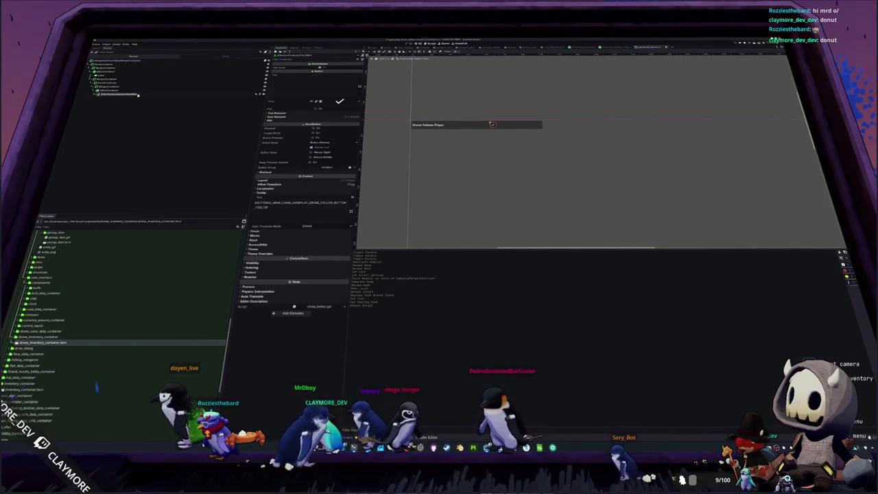
pyautogui.hotkey('alt', 'Tab')
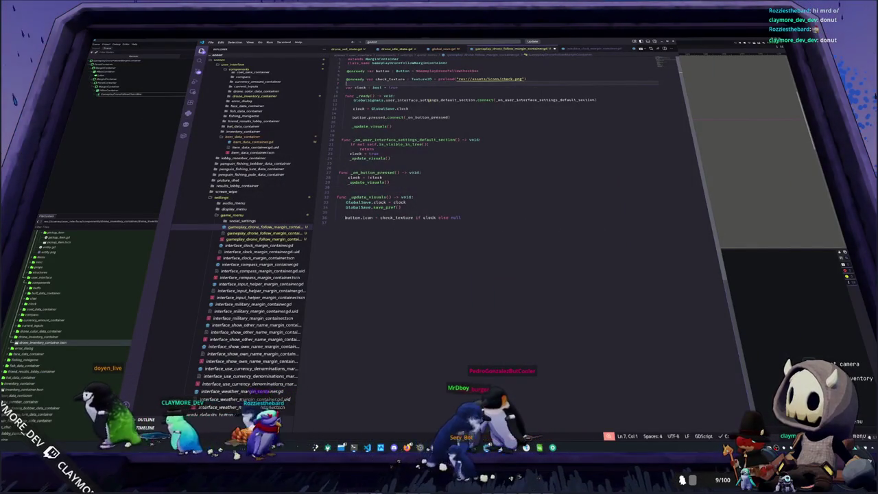
pyautogui.click(430, 100)
pyautogui.click(527, 100)
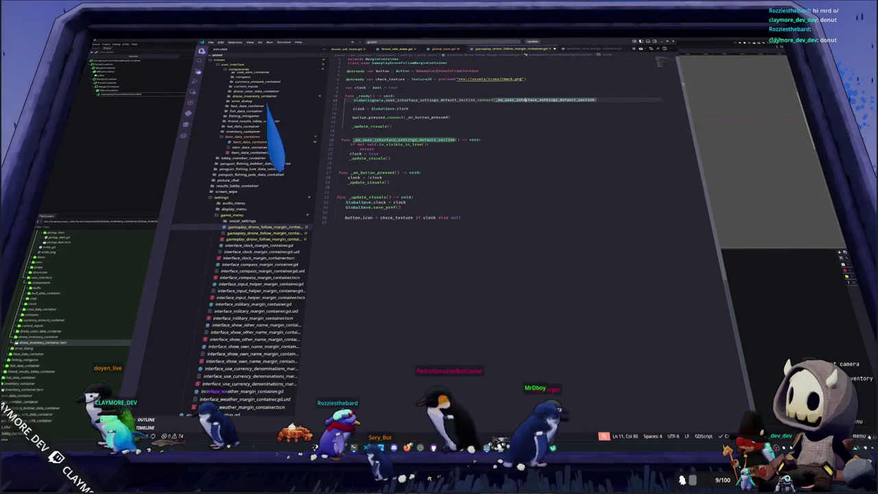
# - Rename every clock variable in the script to drone_follow, tied to GlobalSave.drone_follow
pyautogui.click(359, 108)
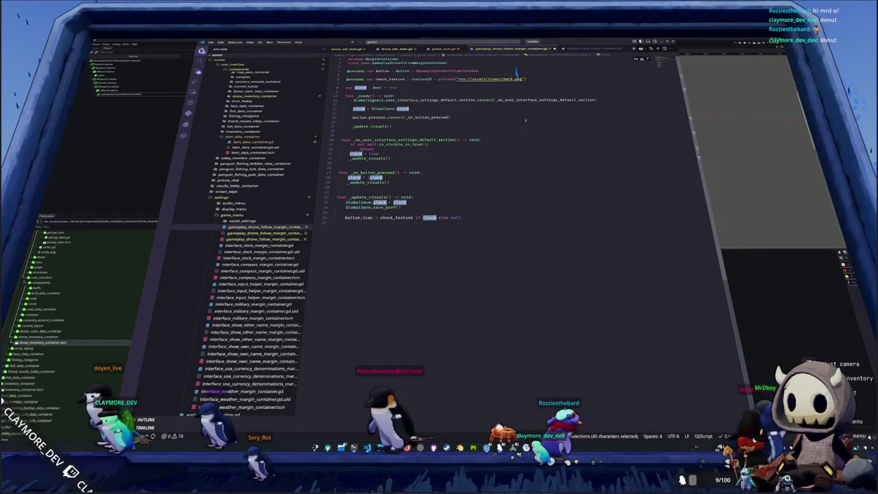
pyautogui.write('drone_follow')
pyautogui.write('w')
pyautogui.press('Escape')
pyautogui.press('Down')
pyautogui.press('Down')
pyautogui.press('Down')
pyautogui.press('Down')
pyautogui.press('Down')
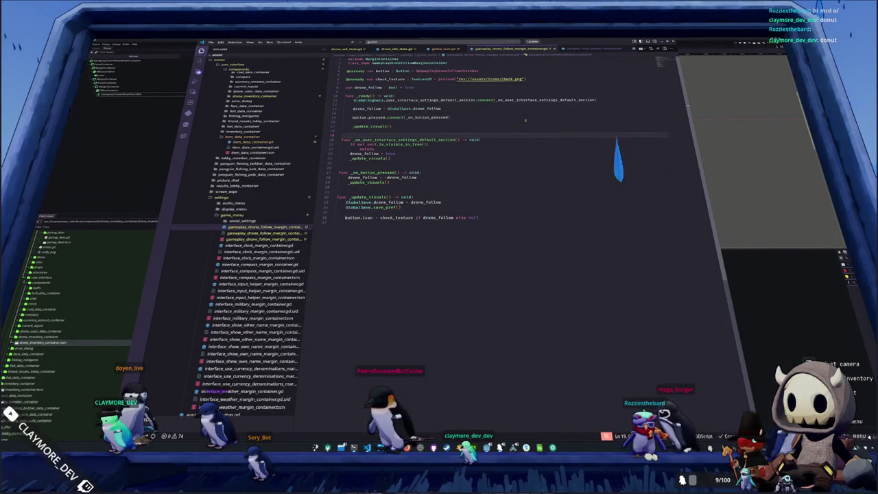
pyautogui.click(135, 182)
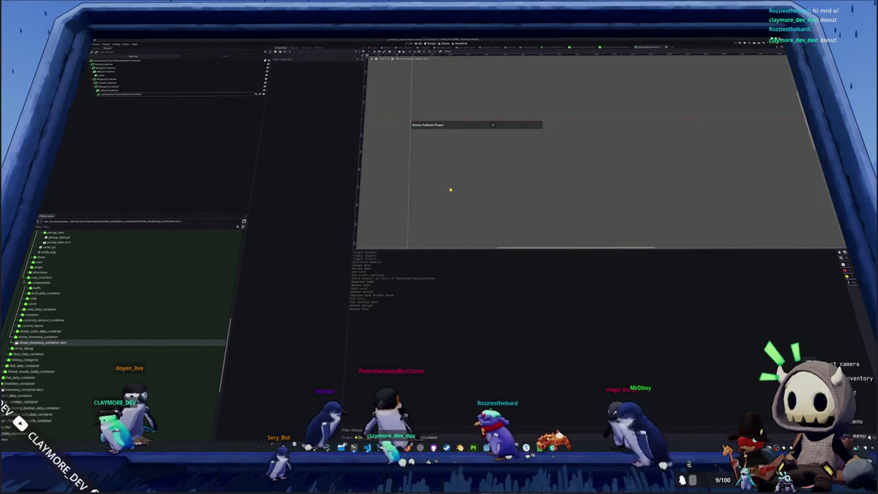
# - Run the project with F5 and wait for the Hadalyth Zero title menu
pyautogui.press('F5')
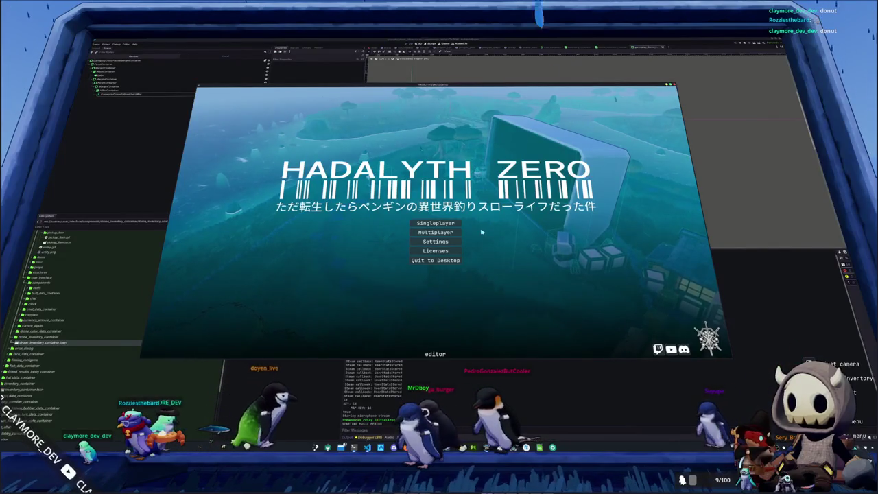
# - Confirm Drone Follows Player appears under Gameplay in Settings, then start a Singleplayer game
pyautogui.press('Tab')
pyautogui.press('Down')
pyautogui.press('Down')
pyautogui.press('Return')
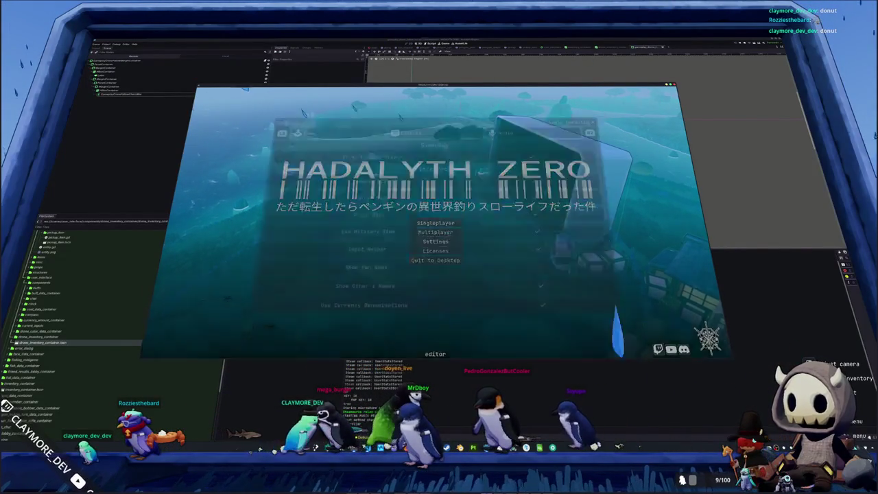
pyautogui.press('Down')
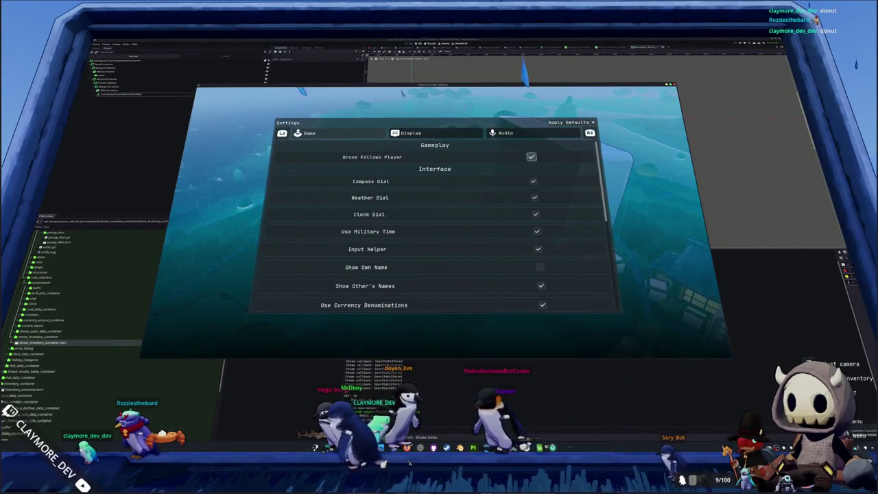
pyautogui.press('Escape')
pyautogui.press('Up')
pyautogui.press('Up')
pyautogui.press('Return')
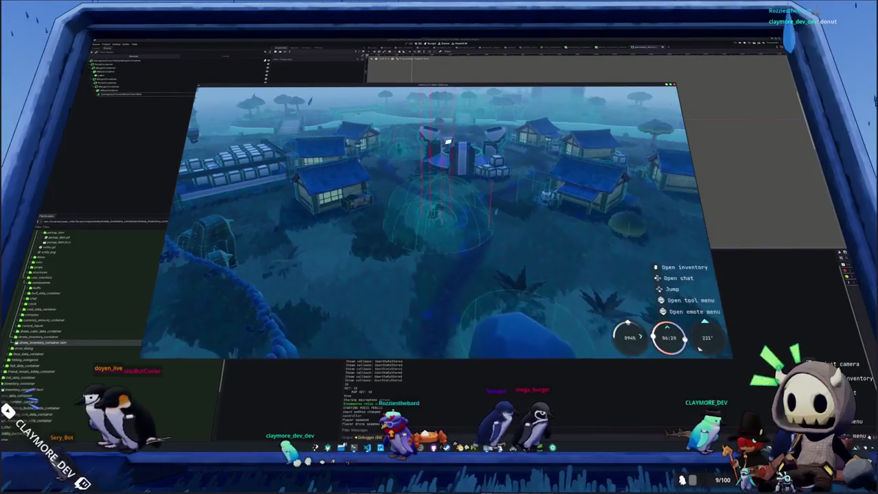
# - Check in the pause-menu settings that Drone Follows Player is off, then resume village play
pyautogui.press('Return')
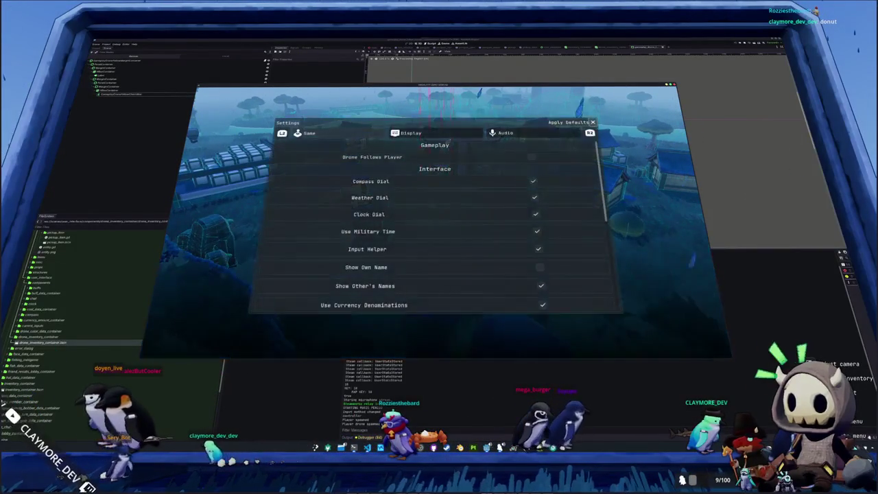
pyautogui.press('Escape')
pyautogui.press('Escape')
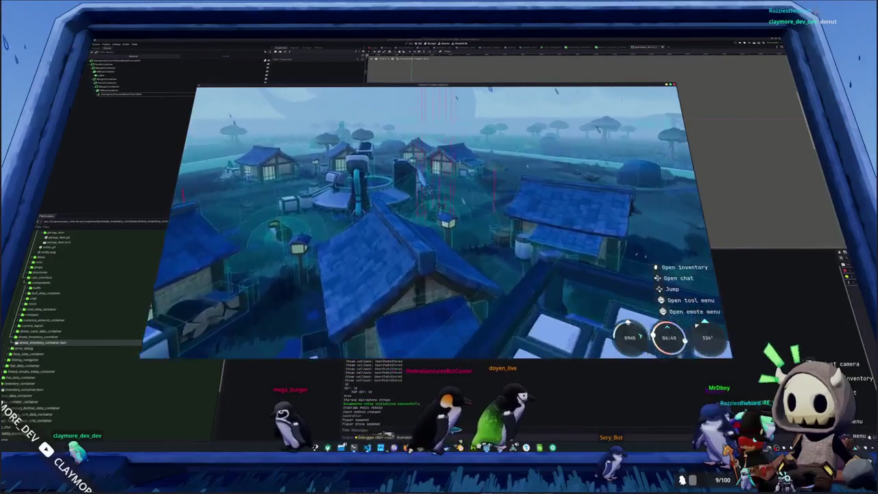
pyautogui.press('Escape')
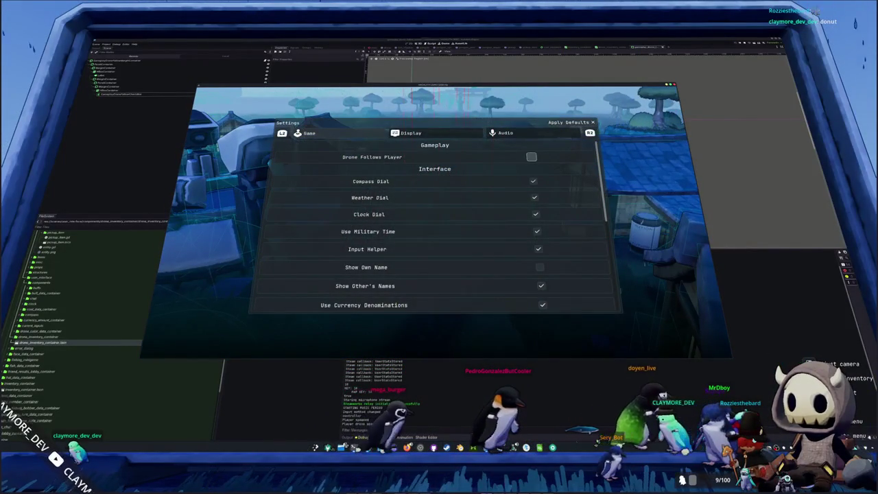
pyautogui.press('Escape')
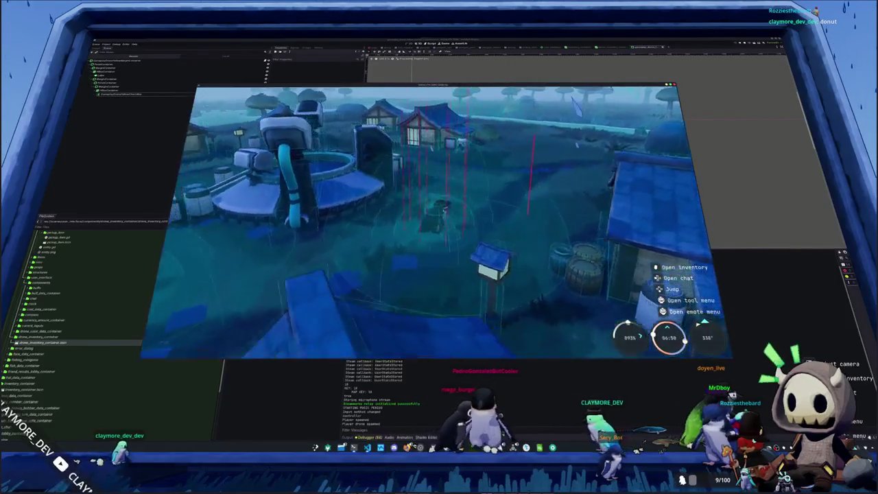
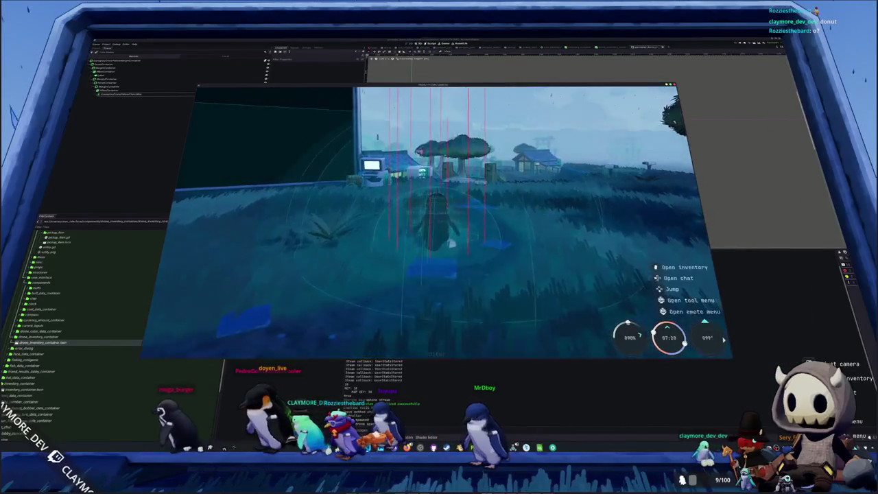
# - Open the game settings from the pause menu twice, closing them each time to resume play
pyautogui.press('Escape')
pyautogui.press('Return')
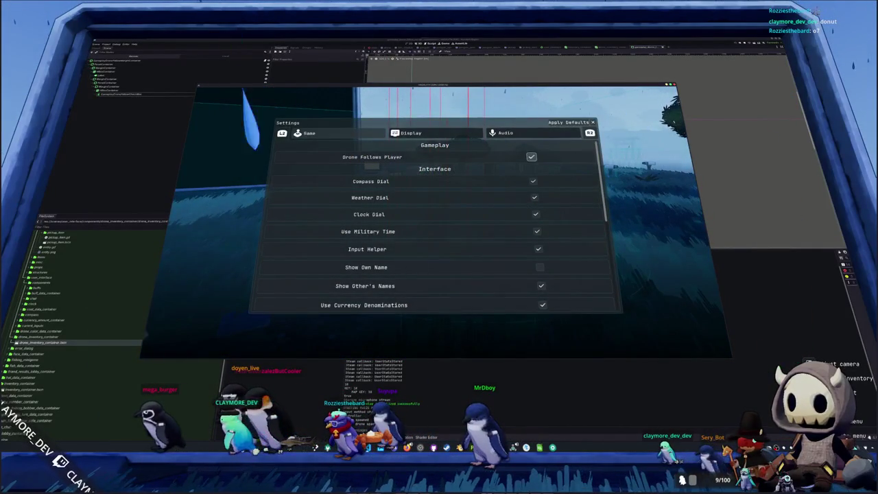
pyautogui.press('Escape')
pyautogui.press('Escape')
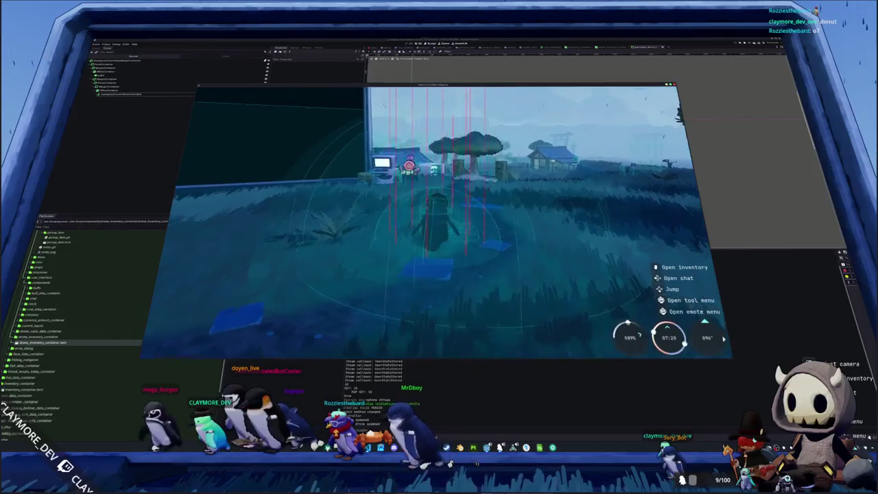
pyautogui.press('Escape')
pyautogui.press('Return')
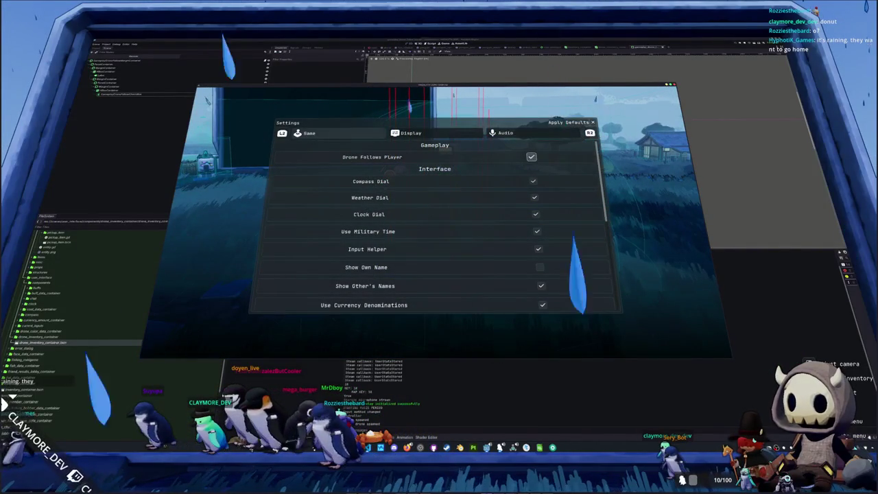
pyautogui.press('Escape')
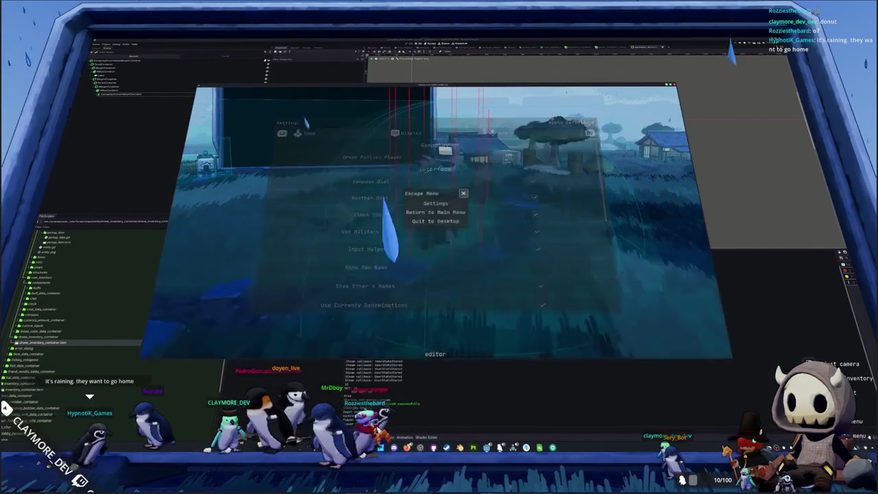
pyautogui.press('Escape')
# - Walk the penguin up to the house door and away from the vending machine
pyautogui.press('w')
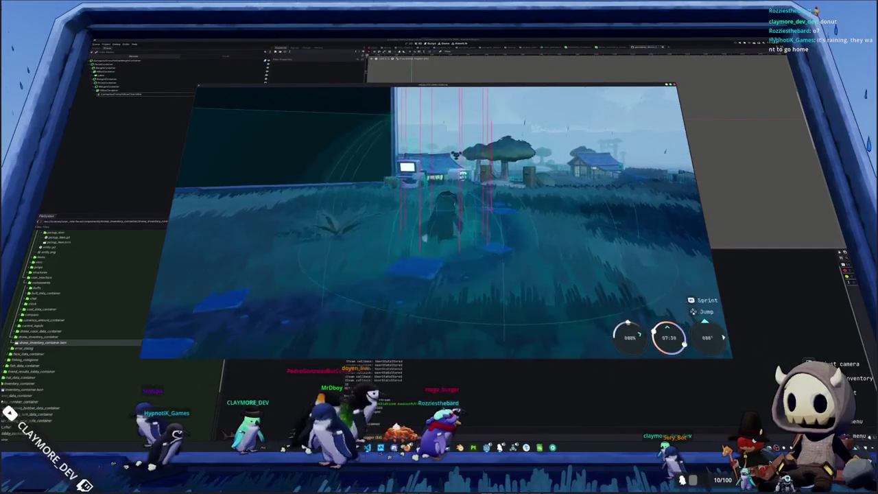
pyautogui.press('w')
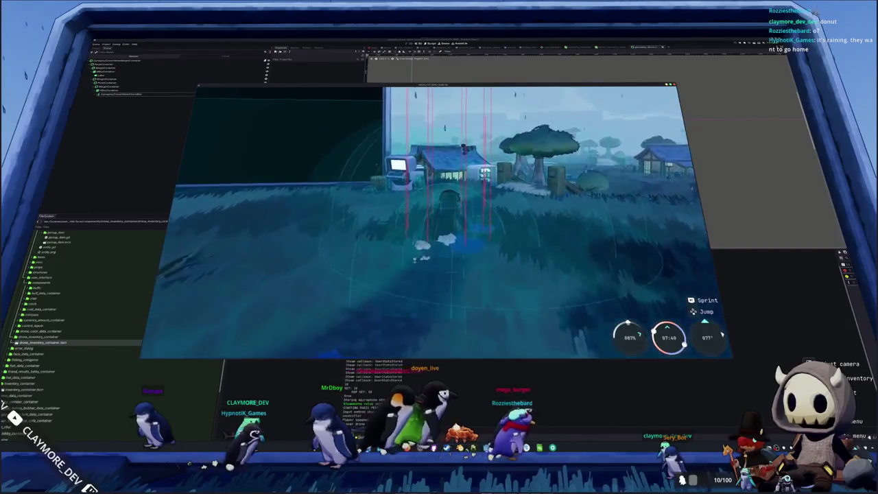
pyautogui.press('w')
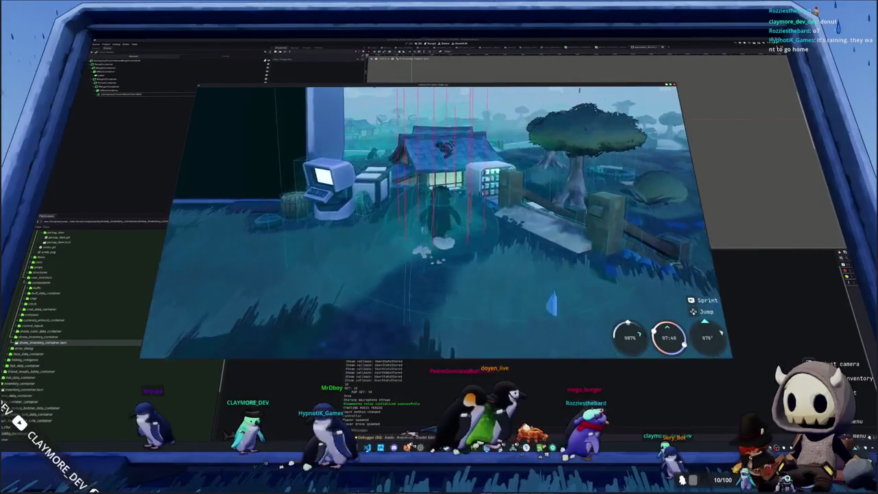
pyautogui.press('w')
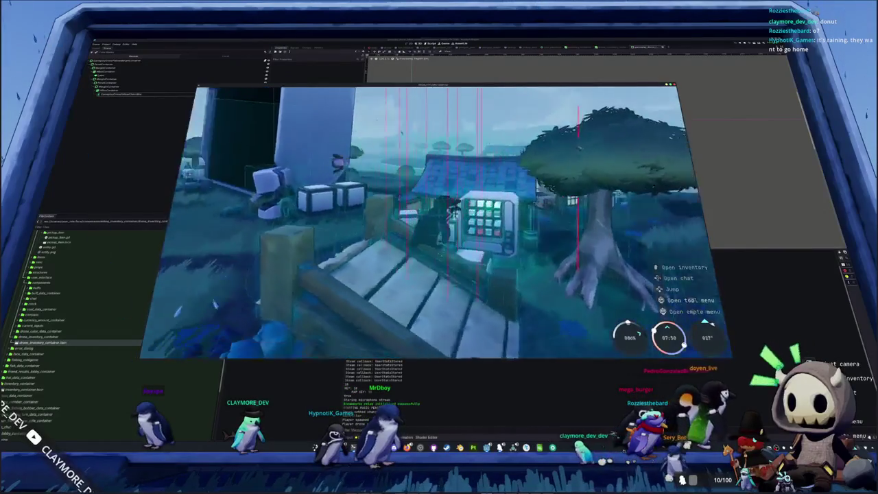
pyautogui.press('w')
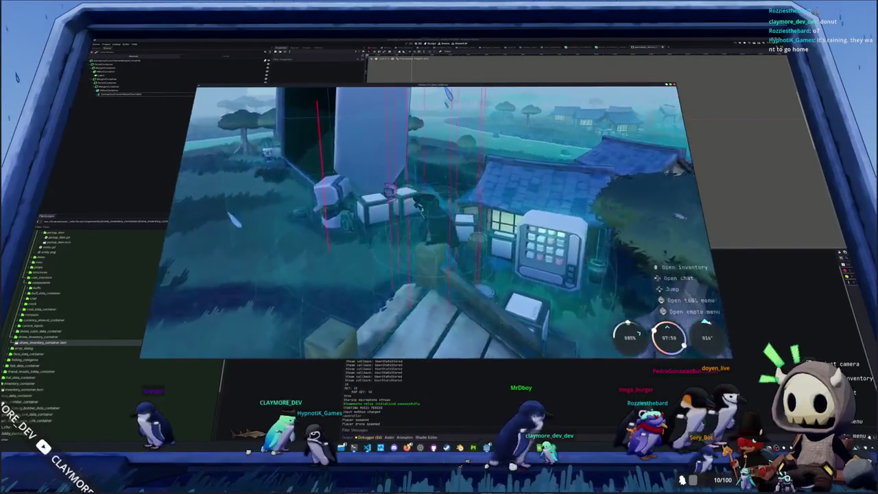
# - Move the penguin along the rooftop edge, swing the camera around, and open the inventory
pyautogui.press('w')
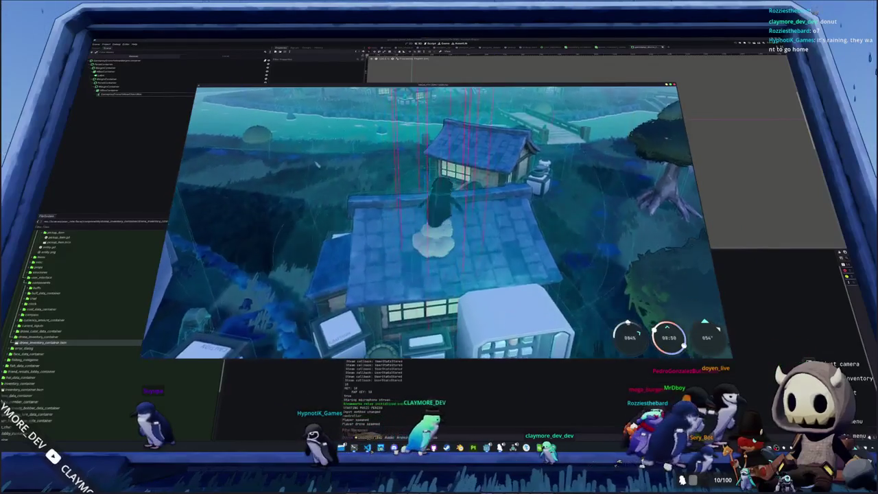
pyautogui.press('w')
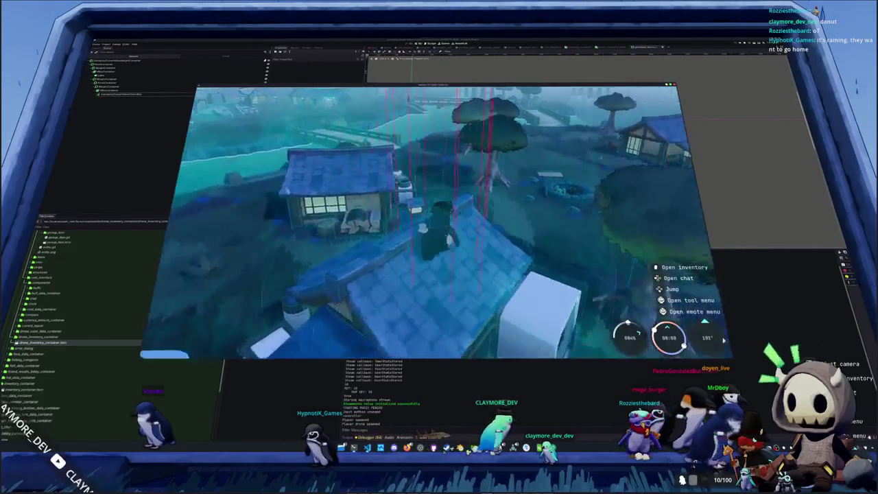
pyautogui.press('w')
pyautogui.press('w')
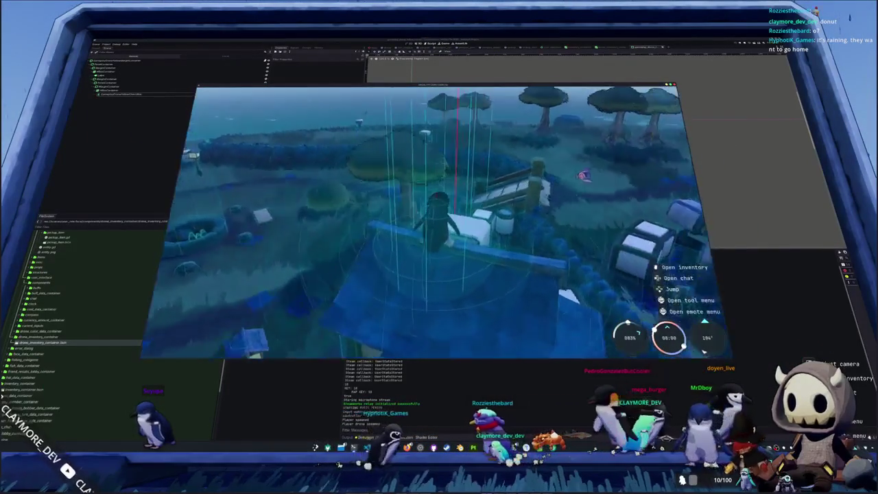
pyautogui.press('Return')
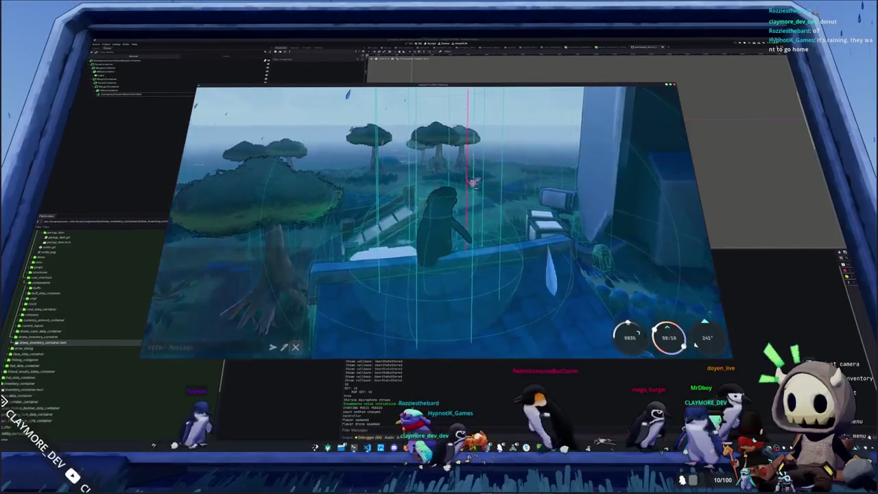
pyautogui.press('i')
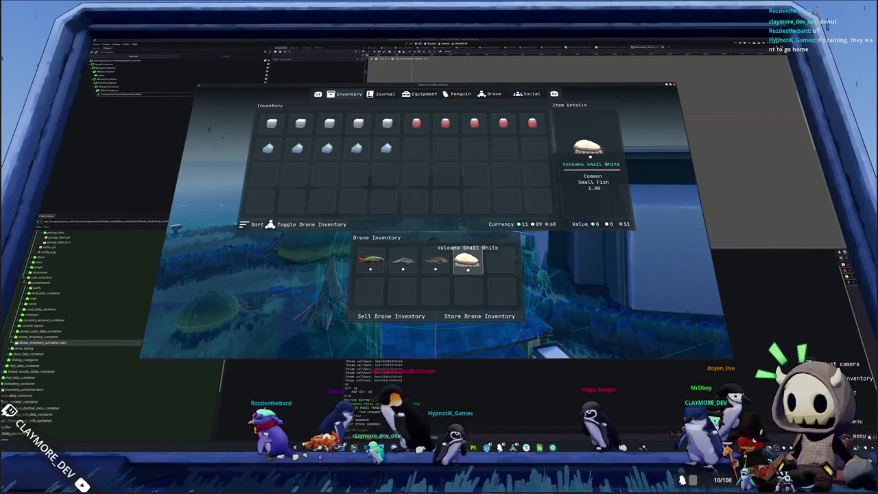
# - Move the Volcano Snail White from the Drone Inventory into an empty main inventory slot, then close the inventory
pyautogui.rightClick(467, 261)
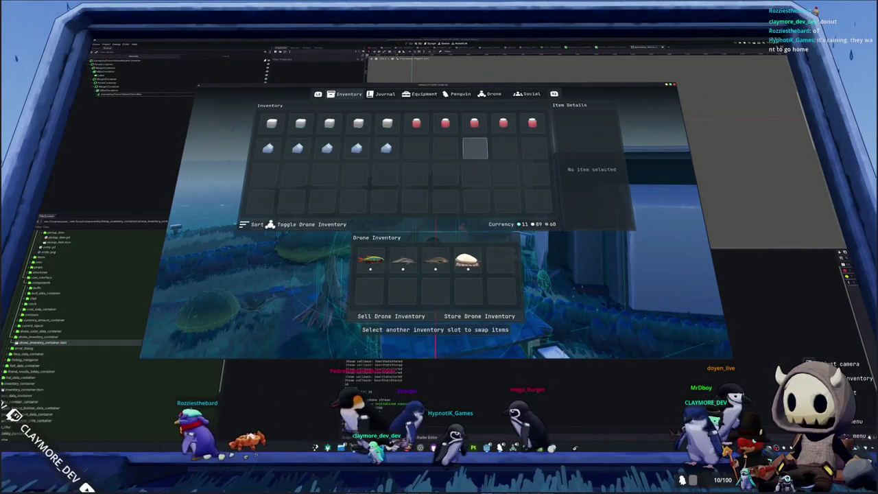
pyautogui.click(415, 148)
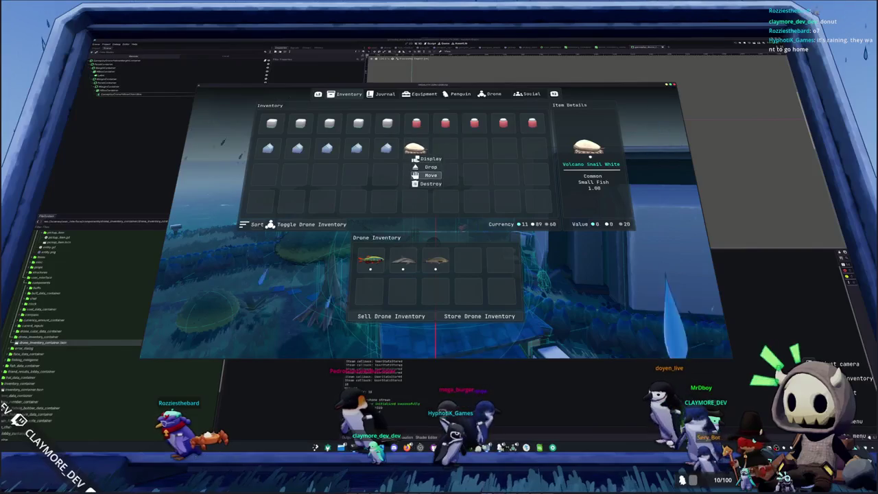
pyautogui.click(402, 291)
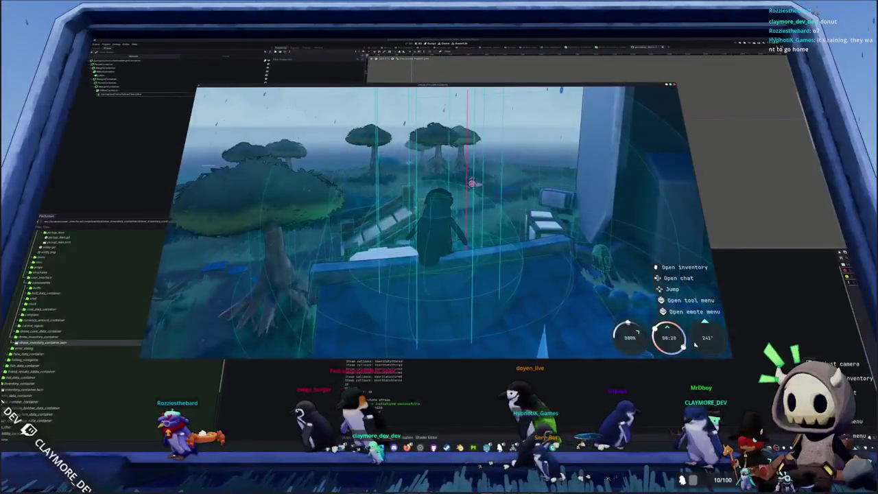
# - Walk the penguin over the bridge and back toward the house and vending machine, then open the Picture Chat canvas
pyautogui.press('w')
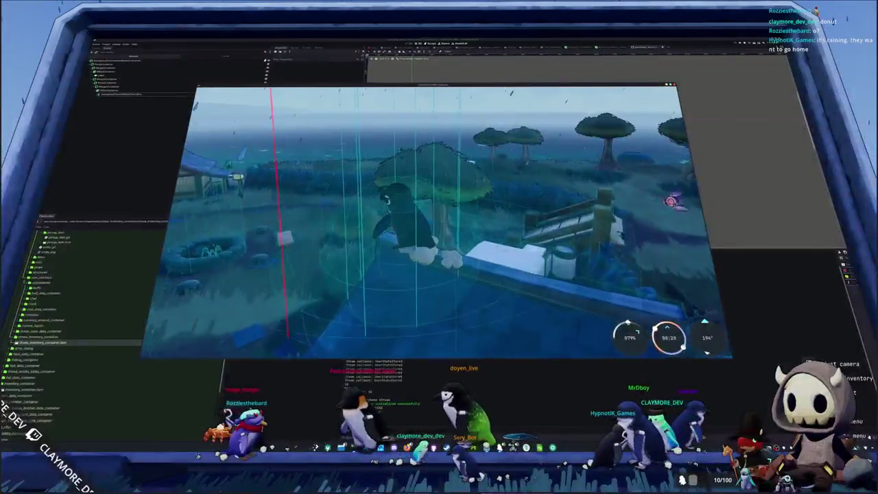
pyautogui.press('w')
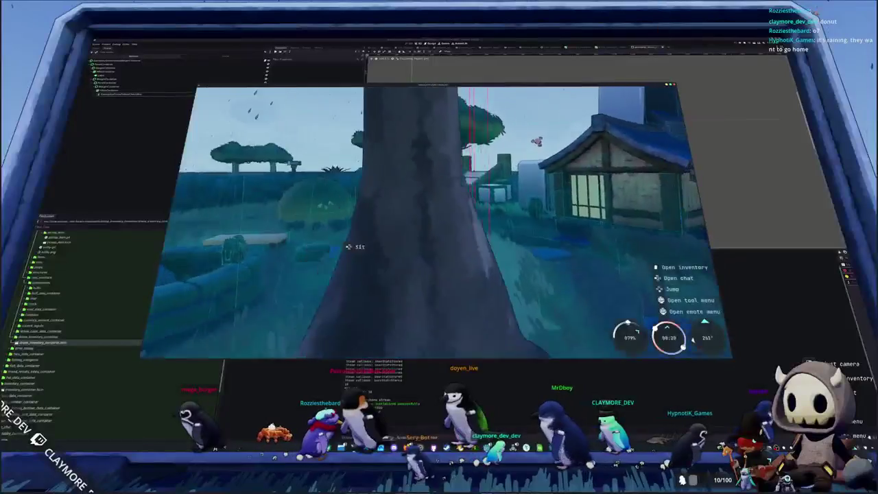
pyautogui.press('w')
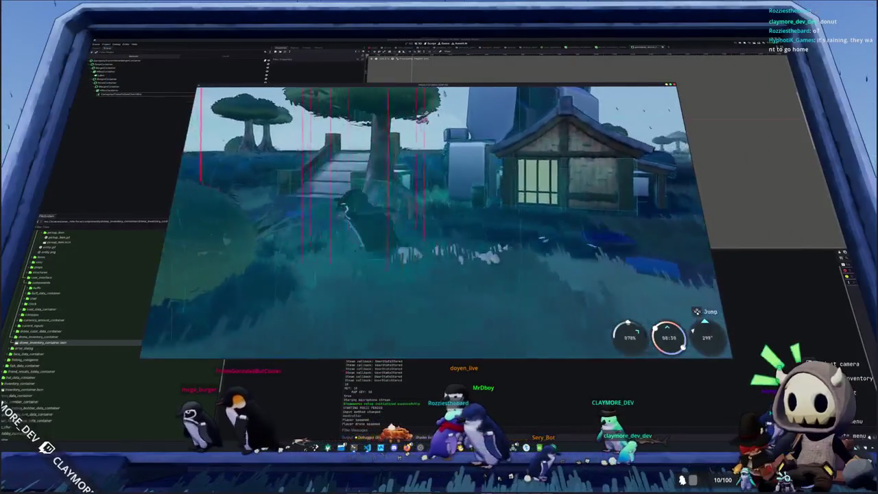
pyautogui.press('w')
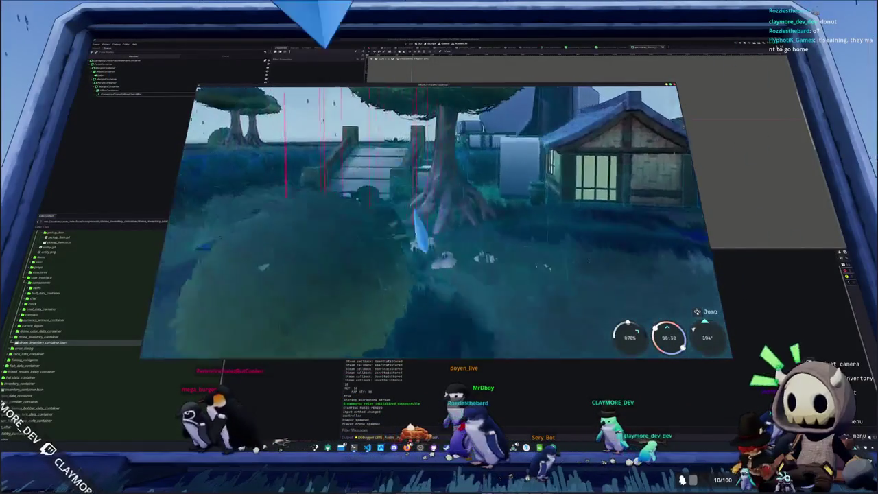
pyautogui.press('w')
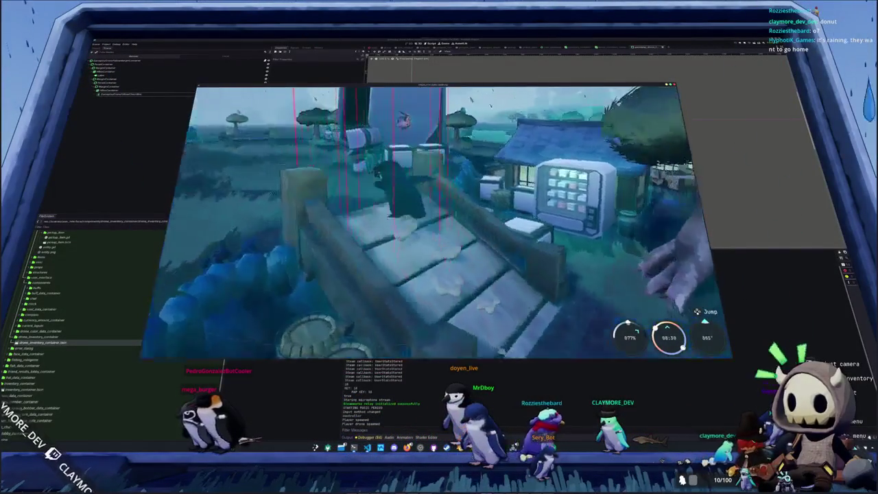
pyautogui.press('w')
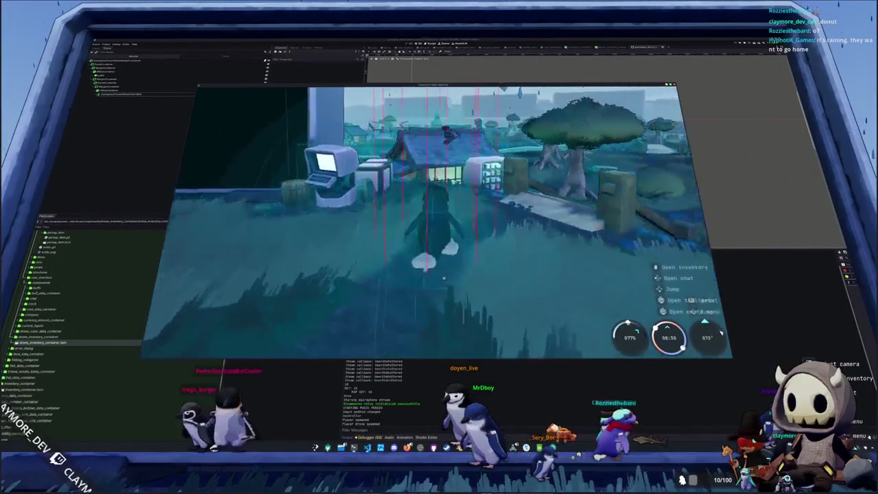
pyautogui.press('Return')
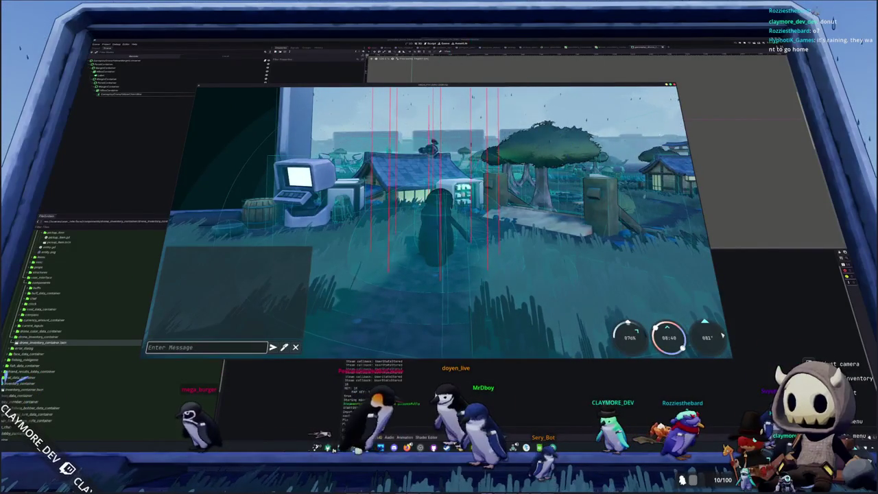
pyautogui.click(284, 347)
# - Draw a wavy pencil squiggle curling back left, send it to chat, and close Picture Chat
pyautogui.moveTo(326, 179); pyautogui.dragTo(341, 193)
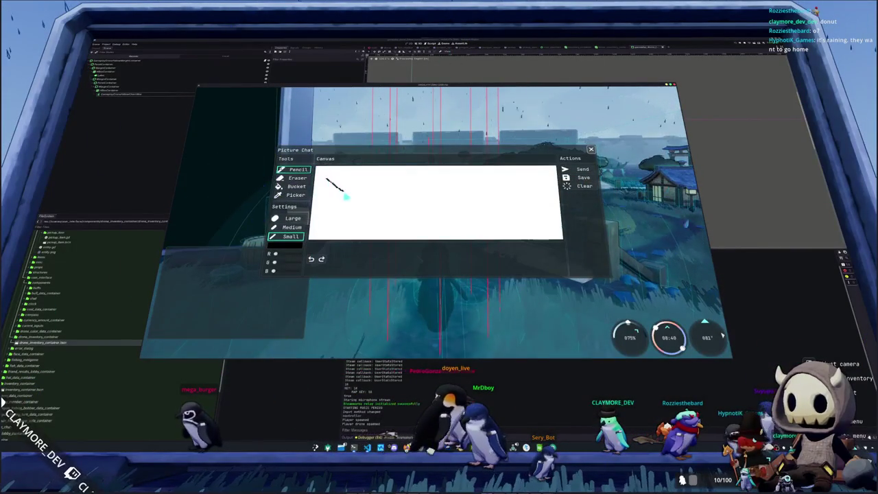
pyautogui.moveTo(399, 204)
pyautogui.mouseDown()
pyautogui.moveTo(511, 208)
pyautogui.moveTo(505, 199)
pyautogui.mouseUp()
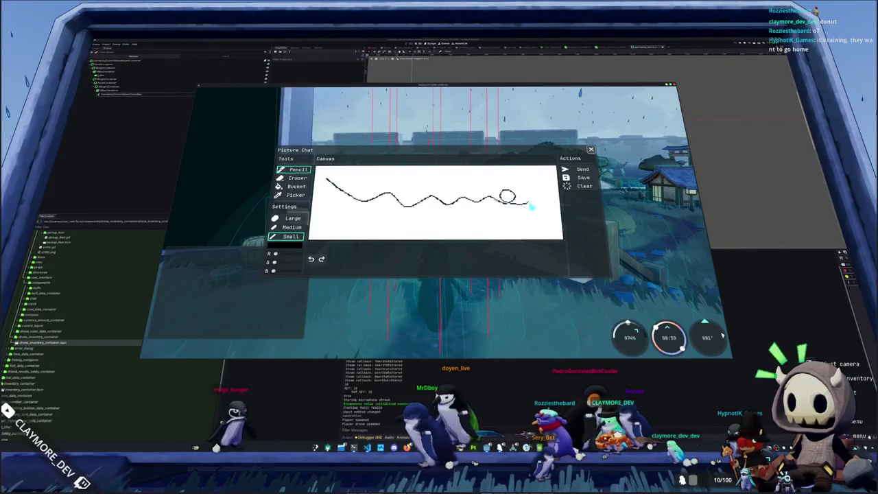
pyautogui.moveTo(552, 214); pyautogui.dragTo(525, 224)
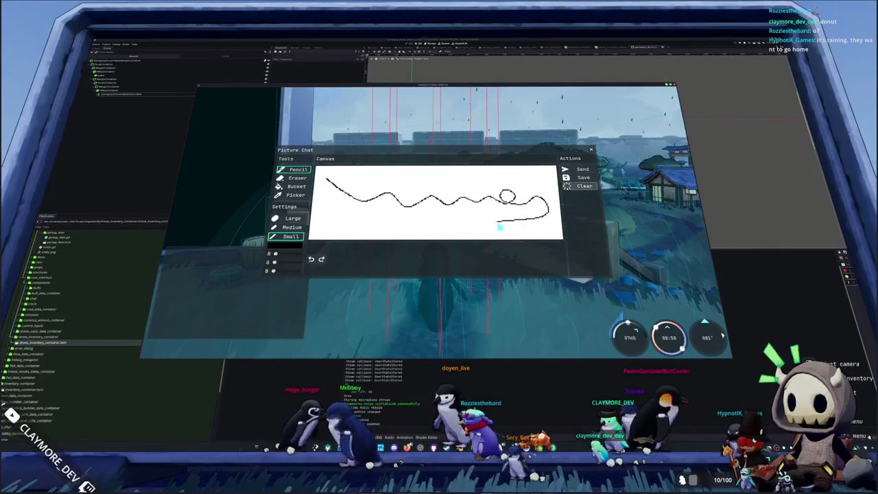
pyautogui.press('Return')
pyautogui.press('Escape')
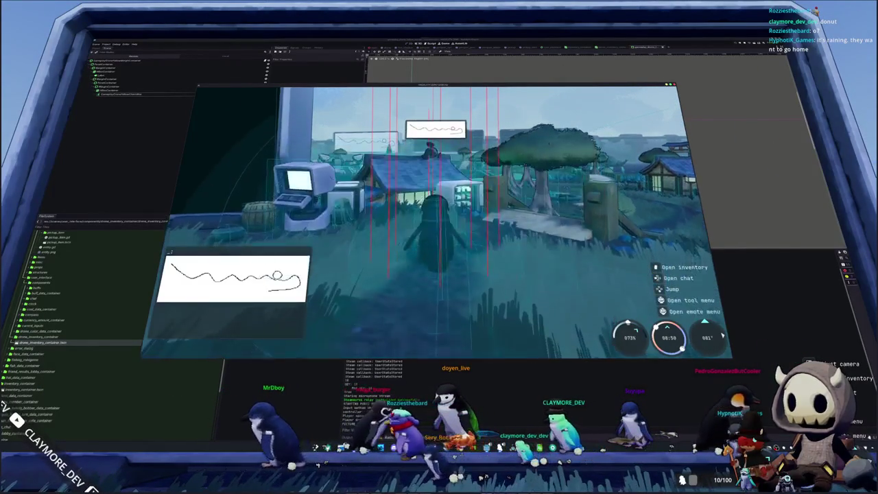
# - In the Display settings, lower Font Size from 20 to 16 and reduce UI Scale slightly from 1.25
pyautogui.press('Escape')
pyautogui.press('Return')
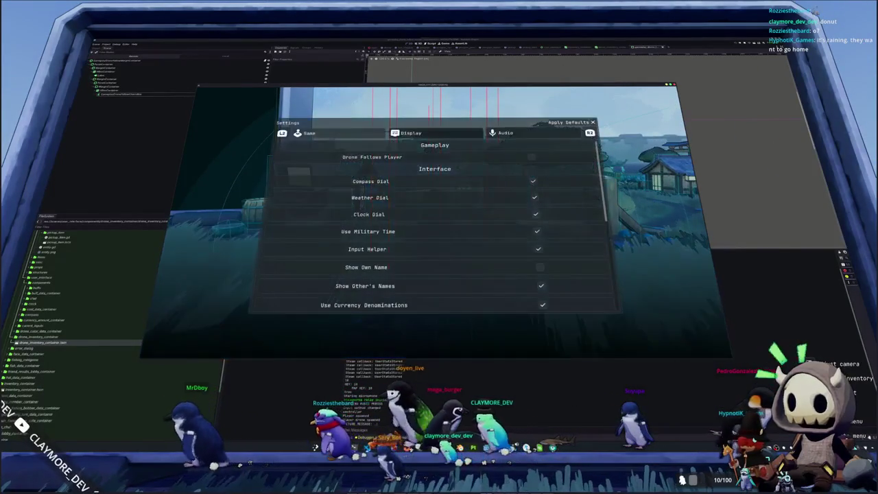
pyautogui.press('e')
pyautogui.press('Down')
pyautogui.press('Down')
pyautogui.press('Down')
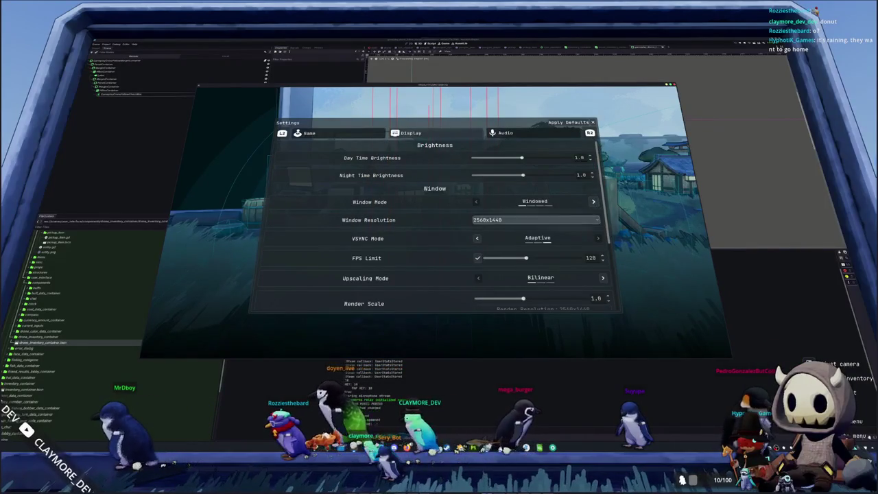
pyautogui.press('Up')
pyautogui.press('Left')
pyautogui.press('Left')
pyautogui.press('Left')
pyautogui.press('Up')
pyautogui.press('Left')
pyautogui.press('Left')
pyautogui.press('Left')
pyautogui.press('Left')
pyautogui.press('Left')
pyautogui.press('Left')
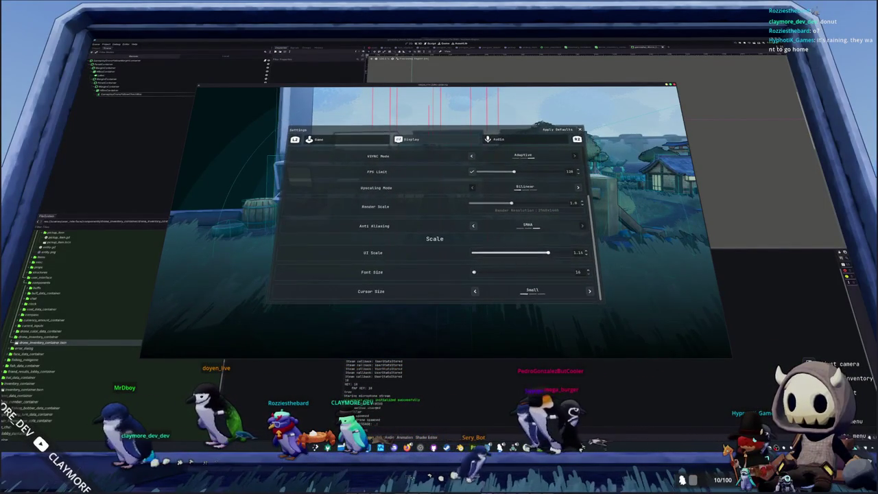